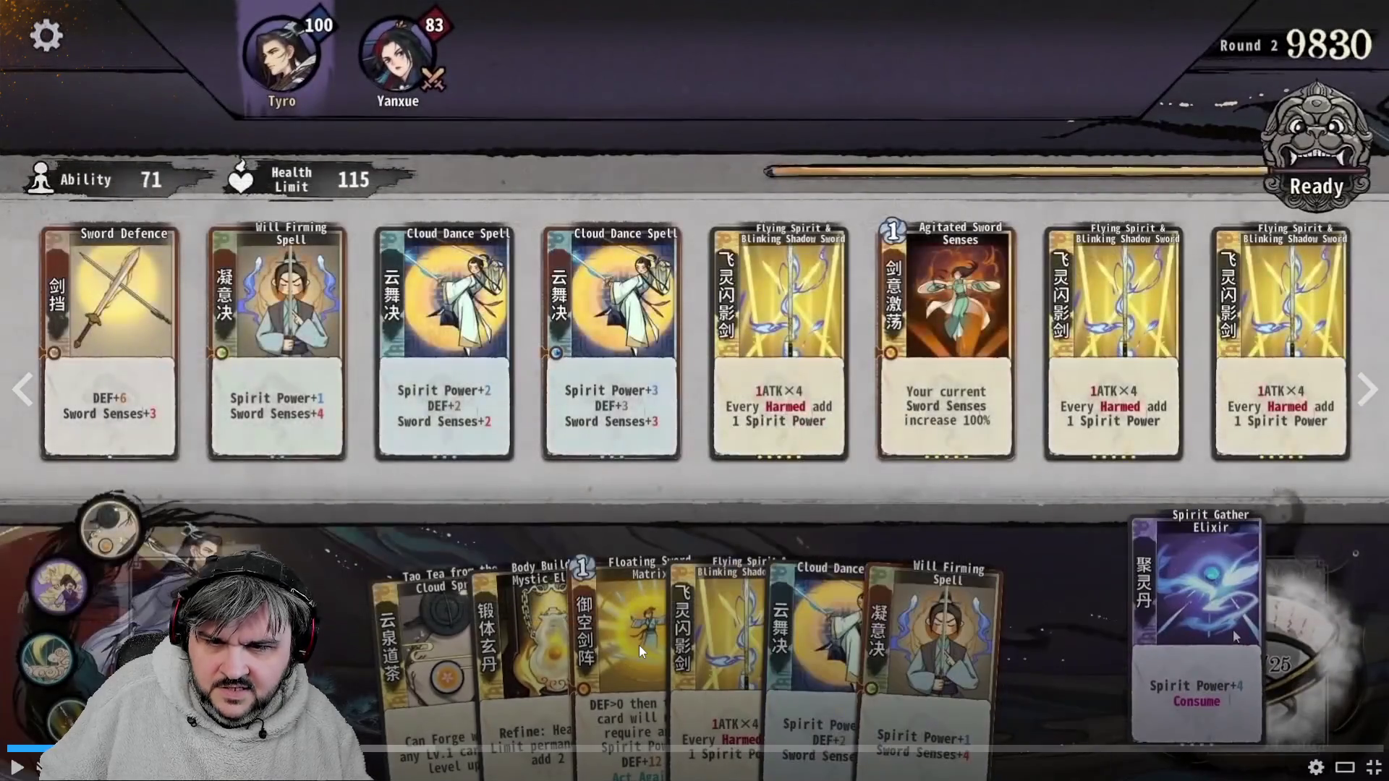
- Pause the Yi Xian trailer, jump to its middle, resume, leave fullscreen and switch to the ChatGPT browser window
left_click(280, 513)
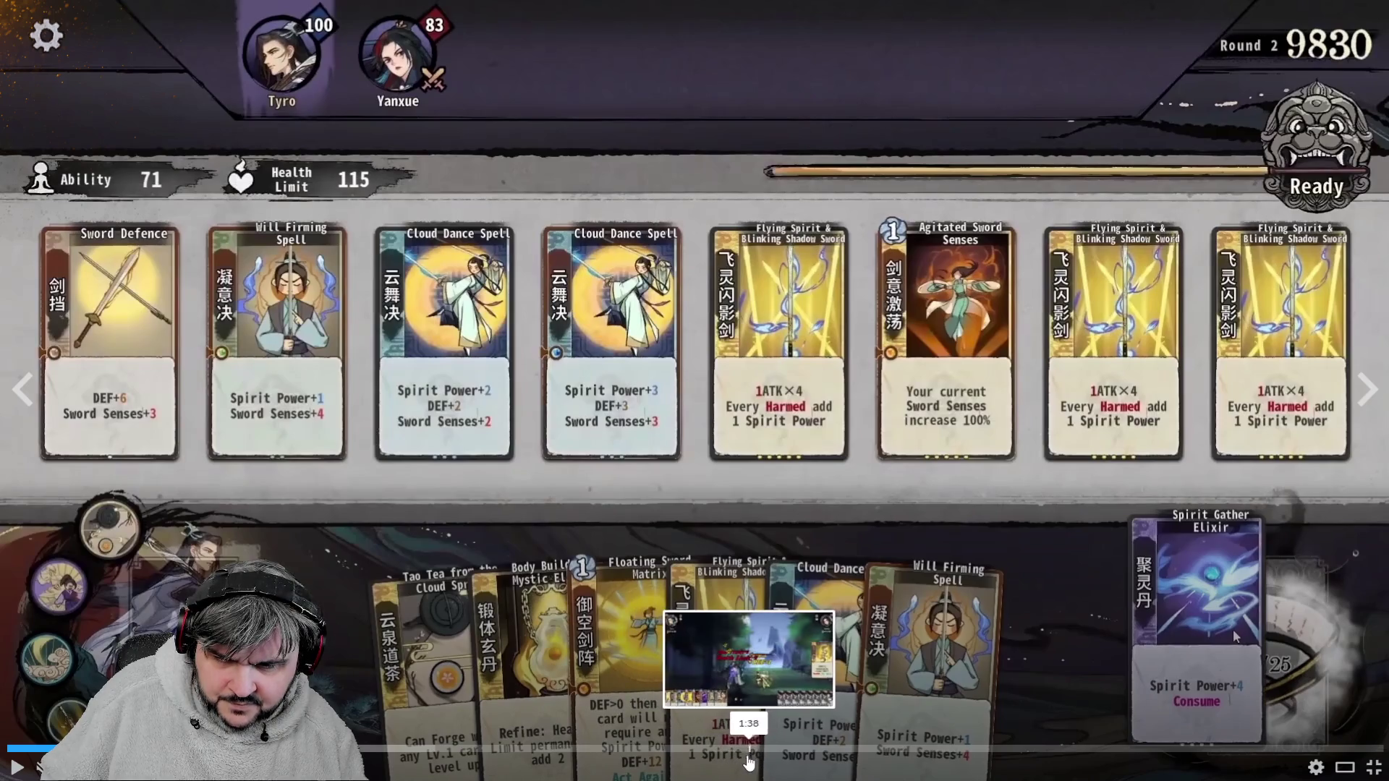
left_click(714, 748)
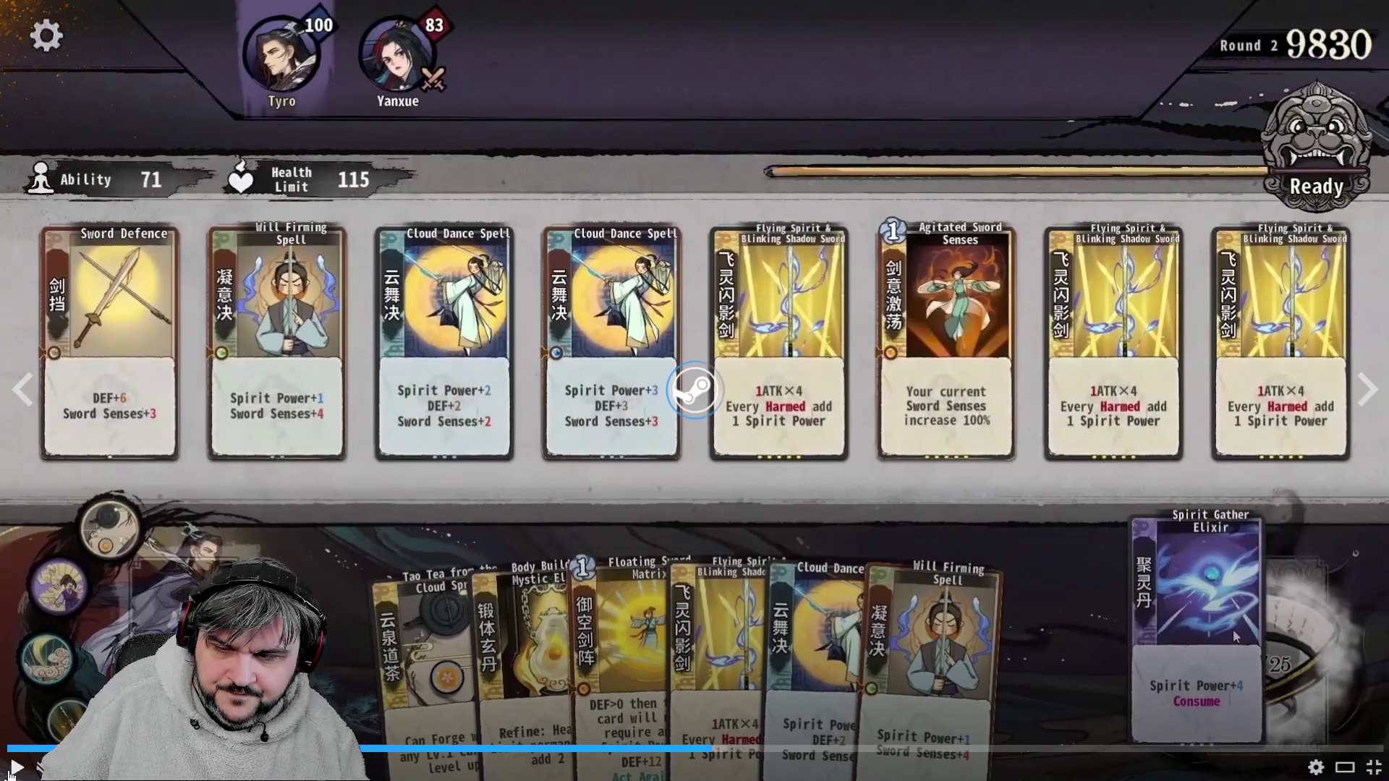
key("space")
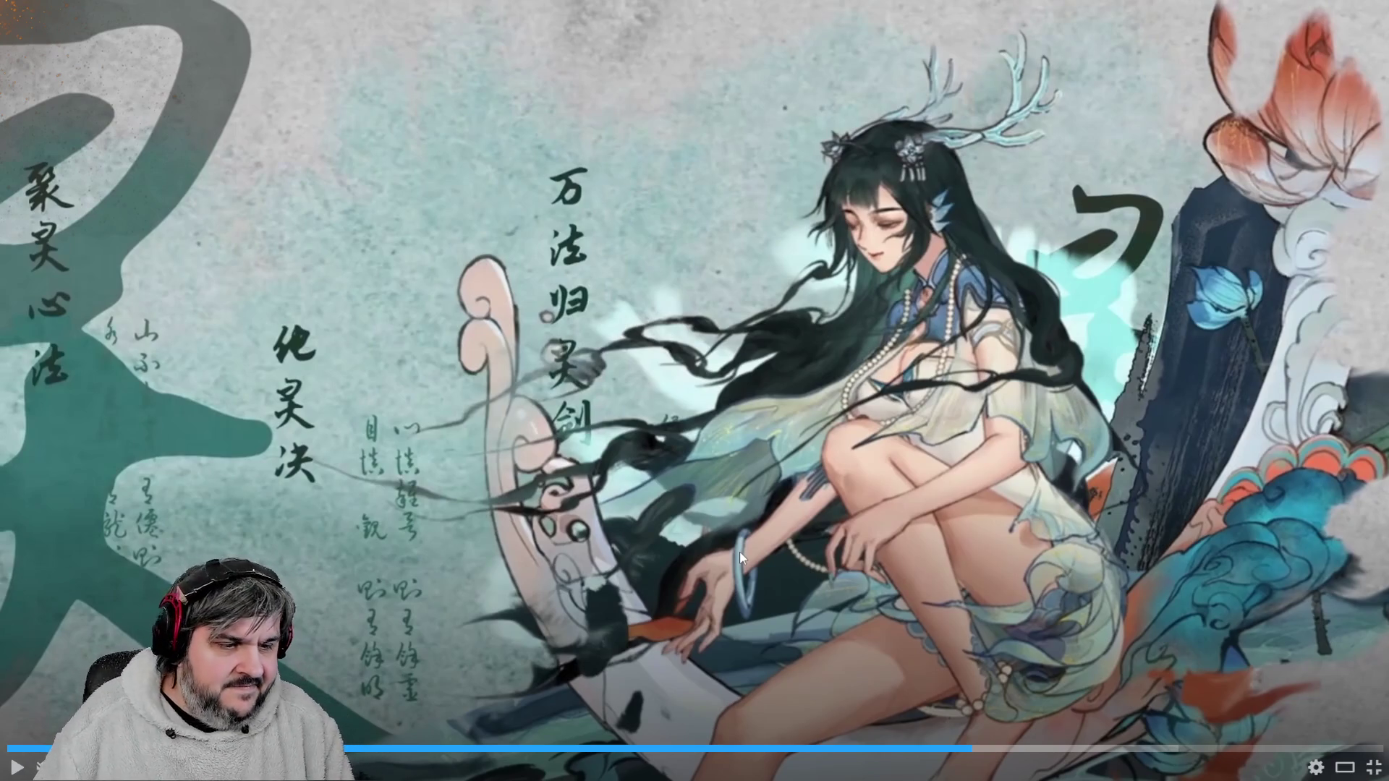
left_click(1373, 767)
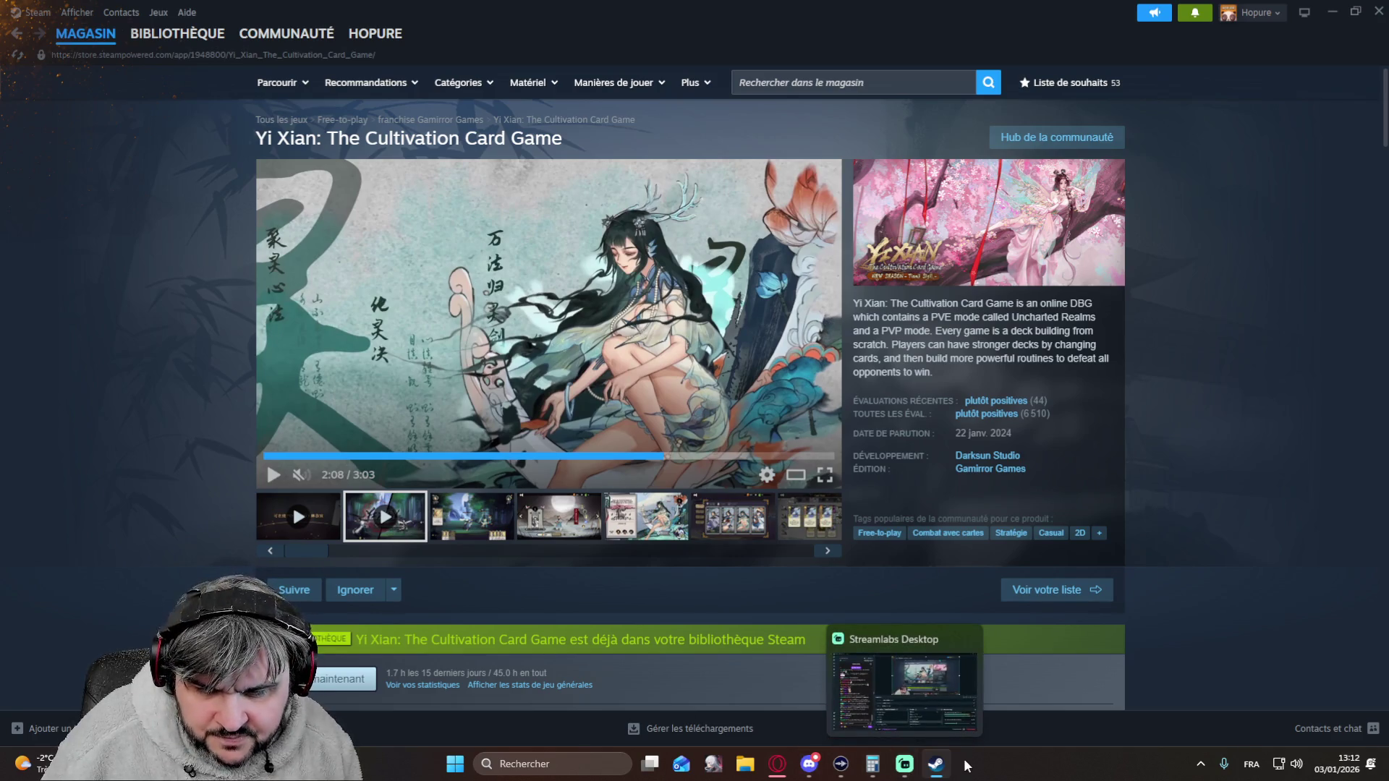
mouse_move(808, 765)
left_click(786, 771)
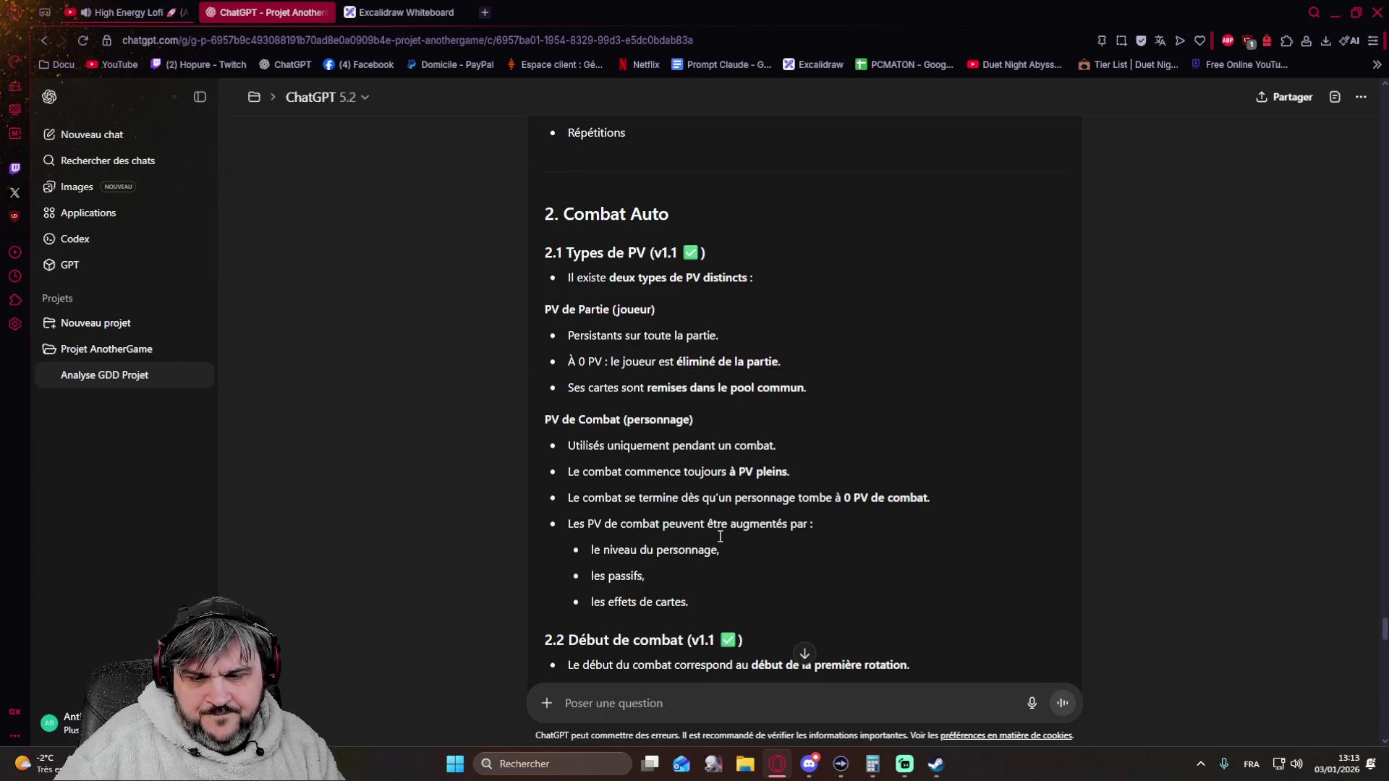
scroll(776, 262, "down", 3)
scroll(776, 261, "down", 3)
scroll(759, 272, "down", 3)
scroll(753, 280, "down", 3)
scroll(753, 280, "down", 3)
scroll(753, 281, "down", 3)
scroll(754, 281, "down", 3)
scroll(752, 280, "down", 3)
scroll(752, 280, "down", 3)
scroll(753, 281, "down", 3)
scroll(752, 280, "down", 3)
scroll(753, 281, "down", 3)
scroll(752, 280, "down", 3)
scroll(752, 281, "down", 3)
scroll(753, 280, "down", 3)
scroll(752, 281, "down", 3)
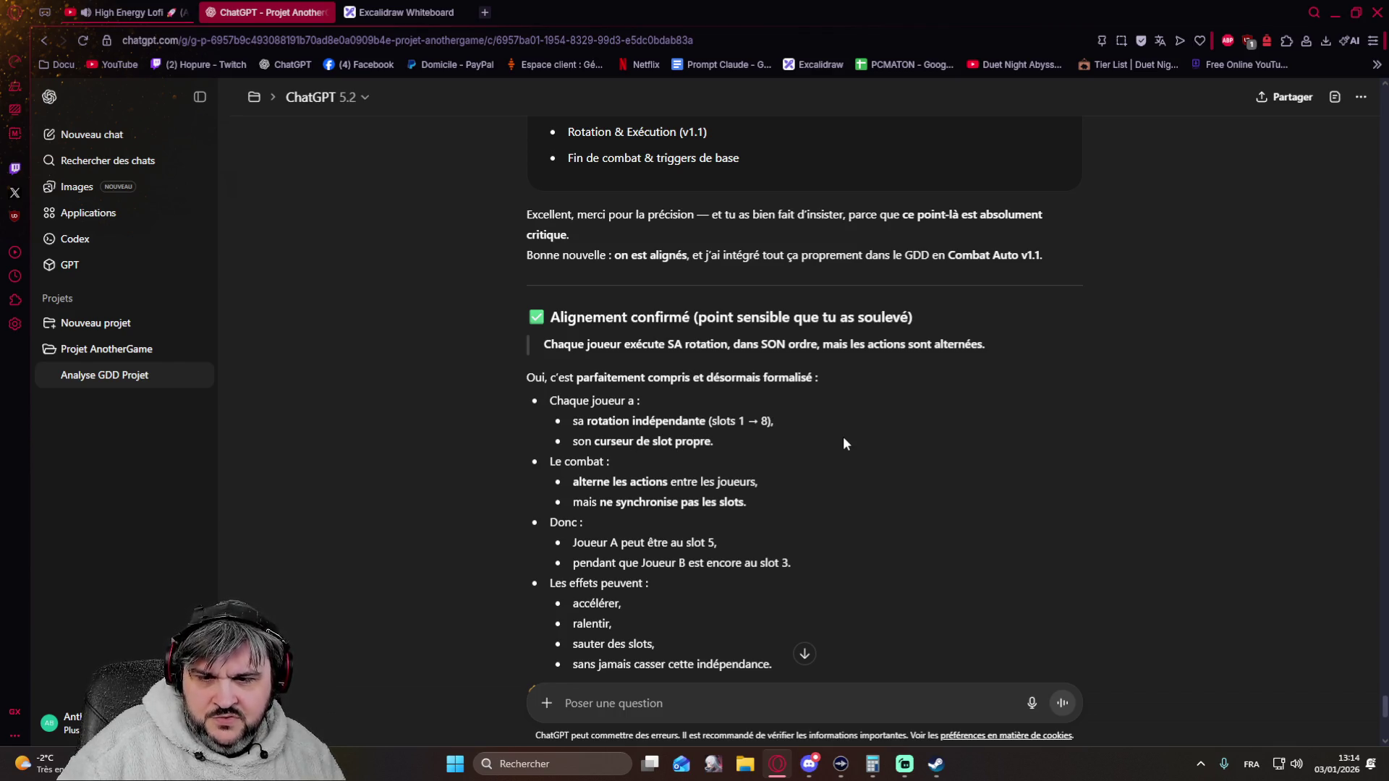
scroll(844, 436, "down", 2)
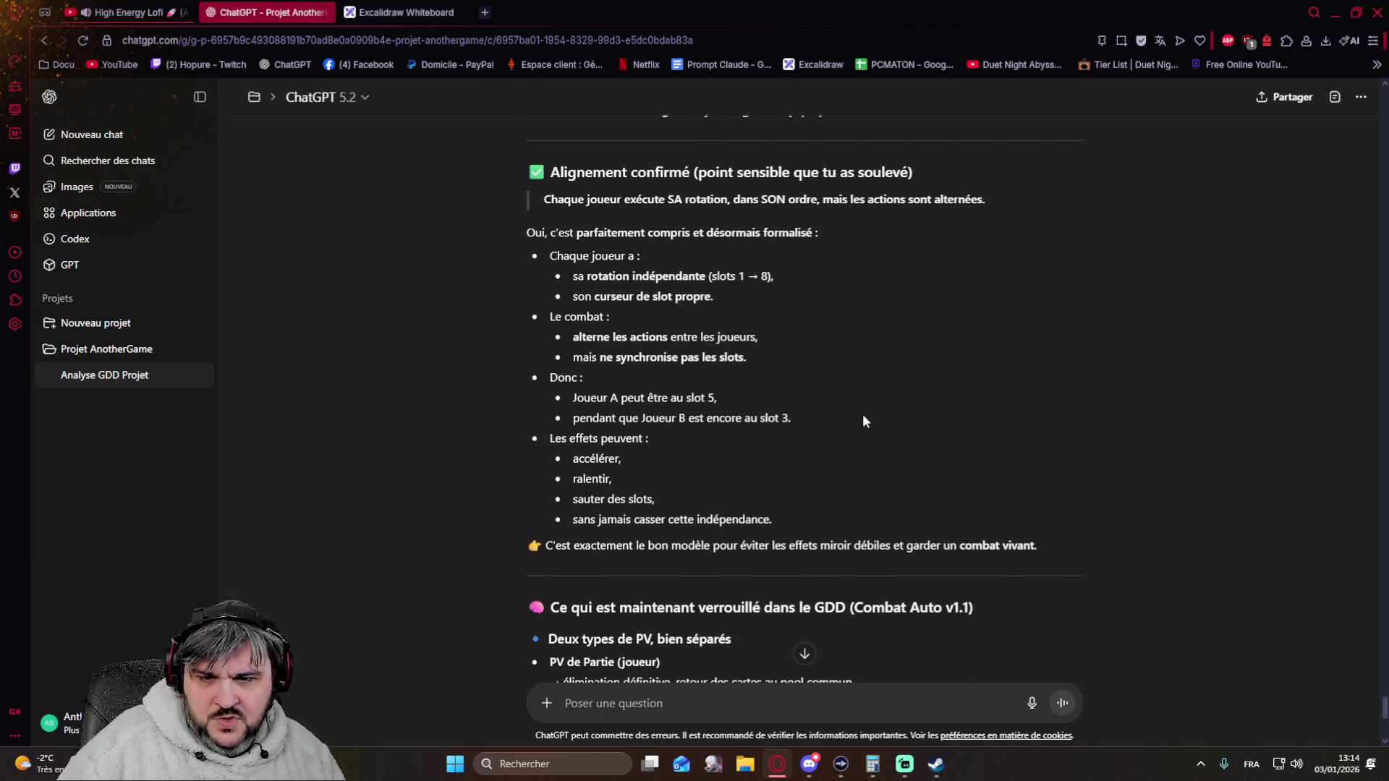
scroll(862, 421, "down", 1)
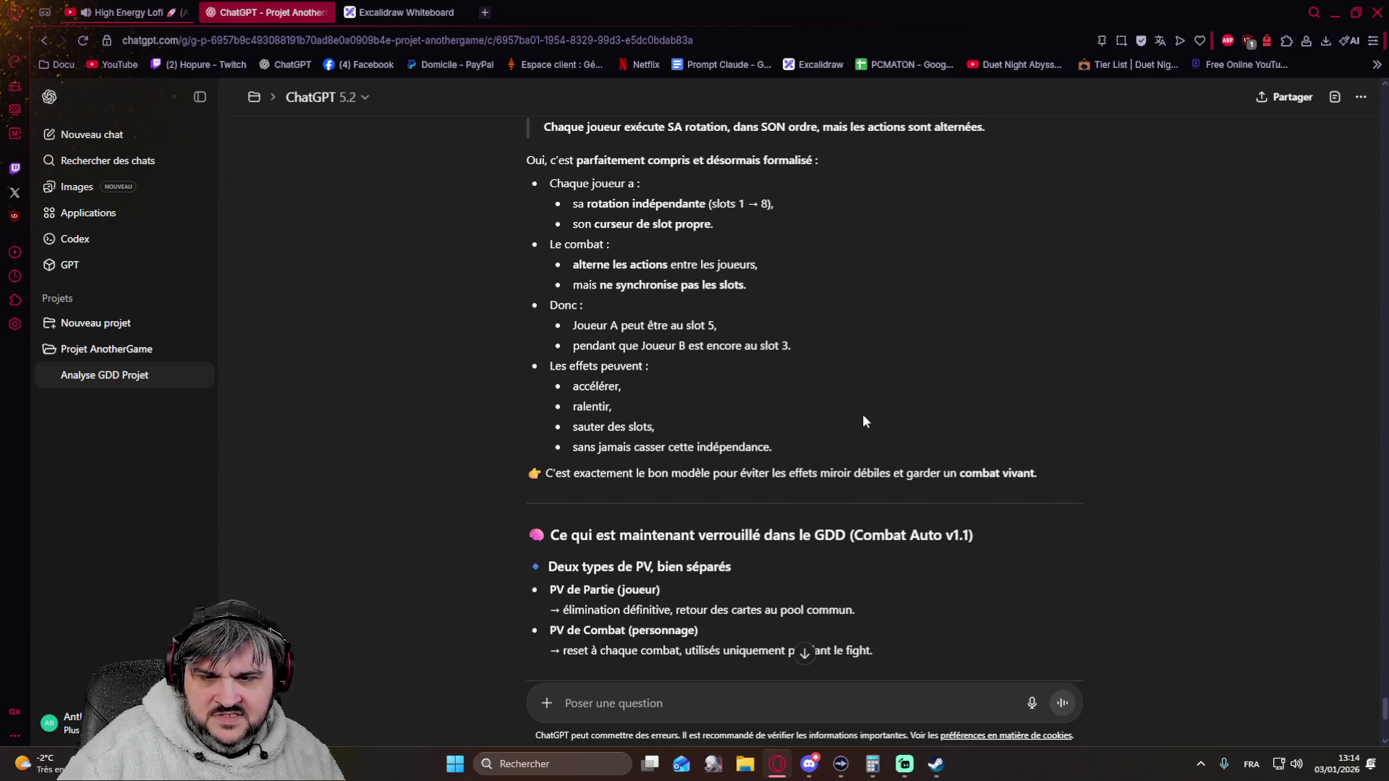
scroll(864, 421, "down", 2)
scroll(862, 422, "down", 1)
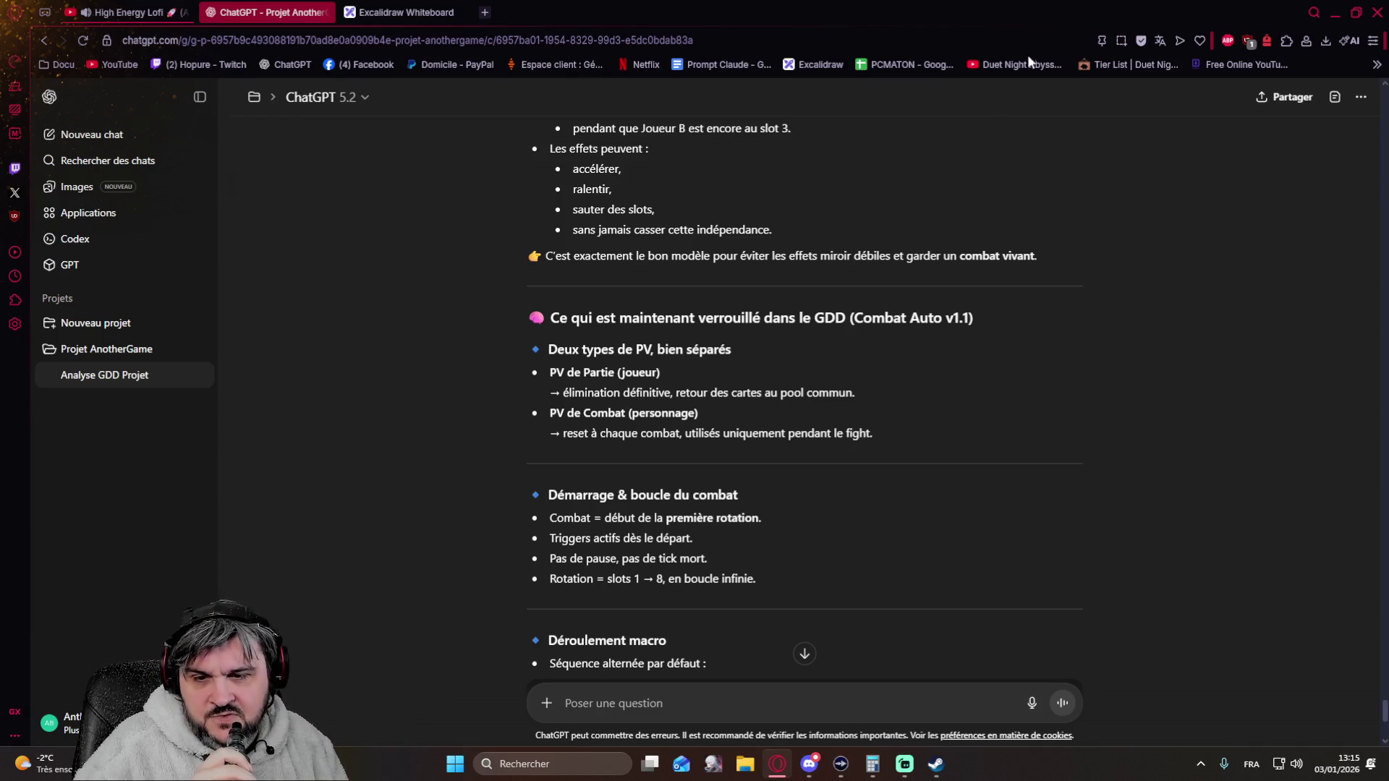
scroll(875, 223, "down", 2)
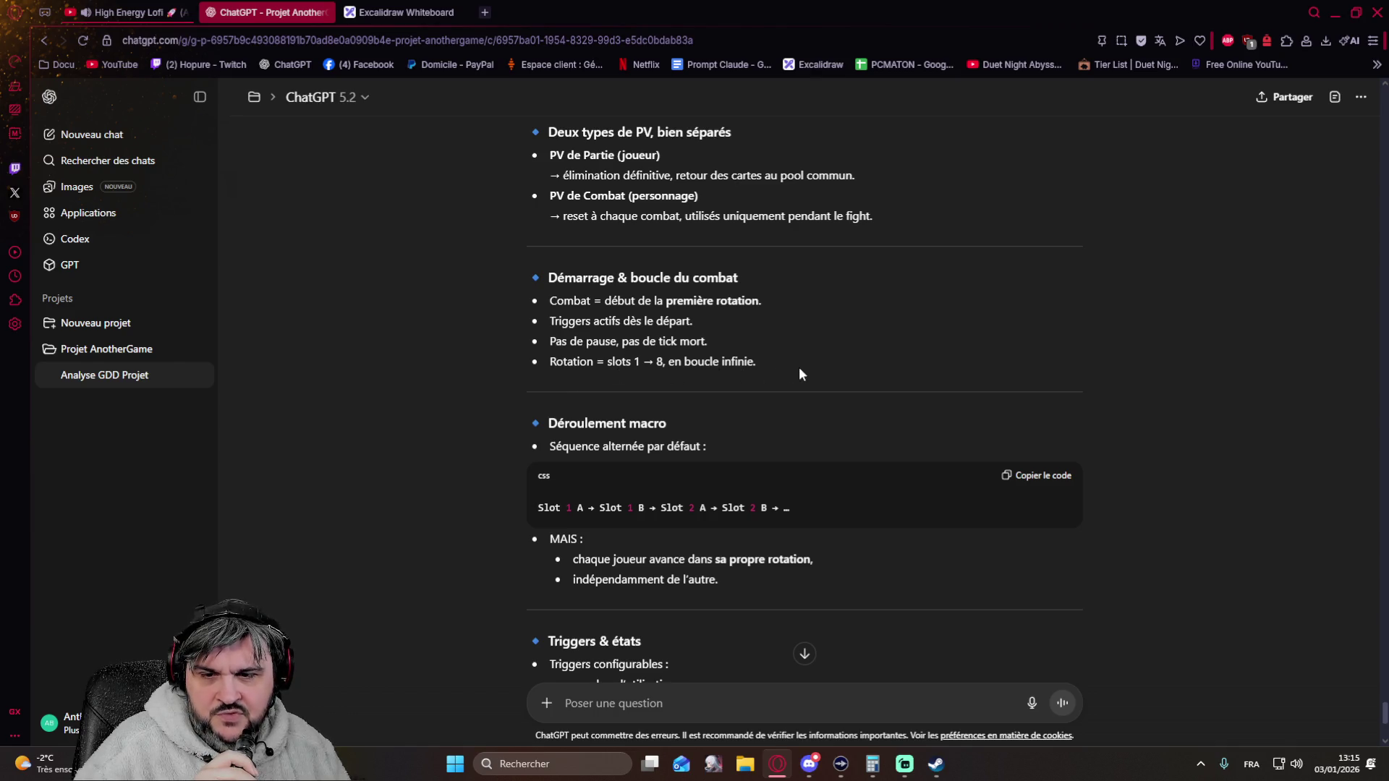
scroll(809, 358, "down", 3)
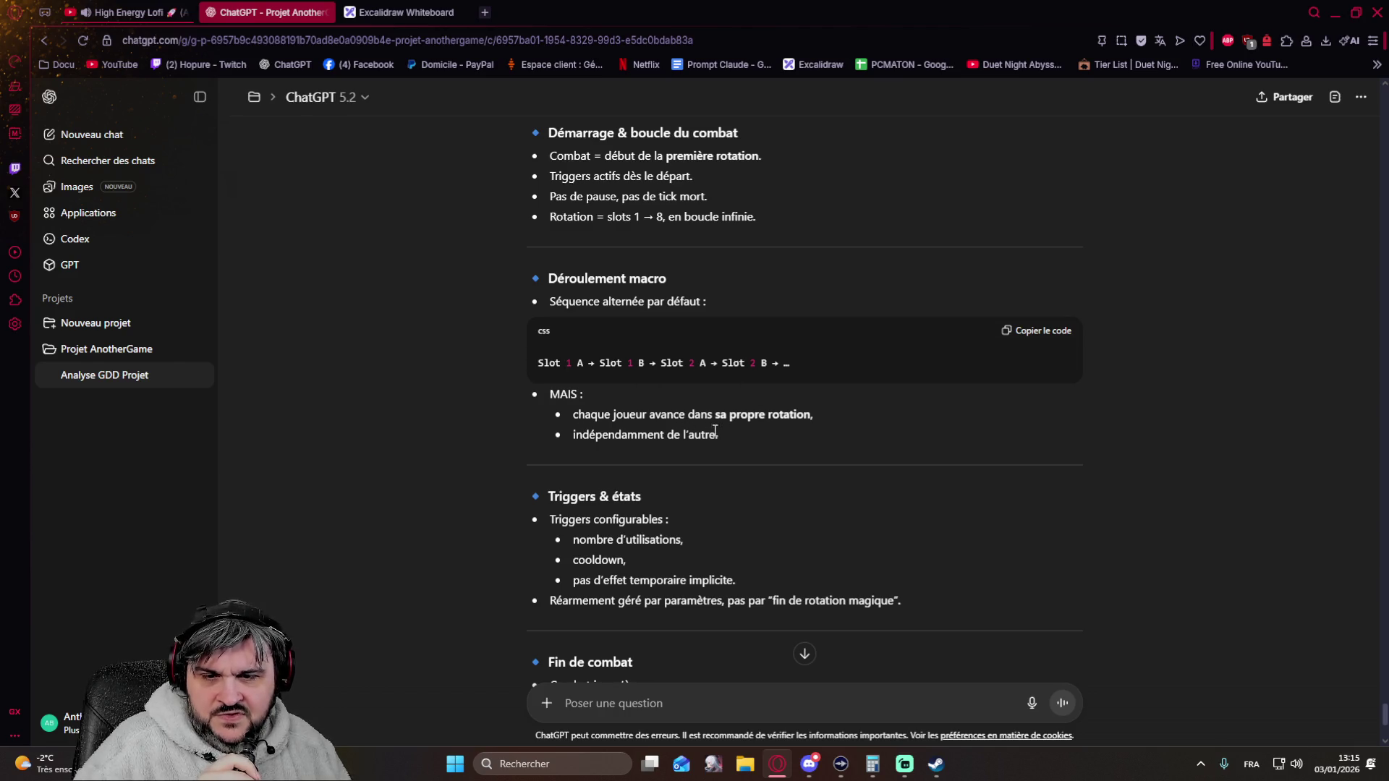
scroll(774, 440, "down", 4)
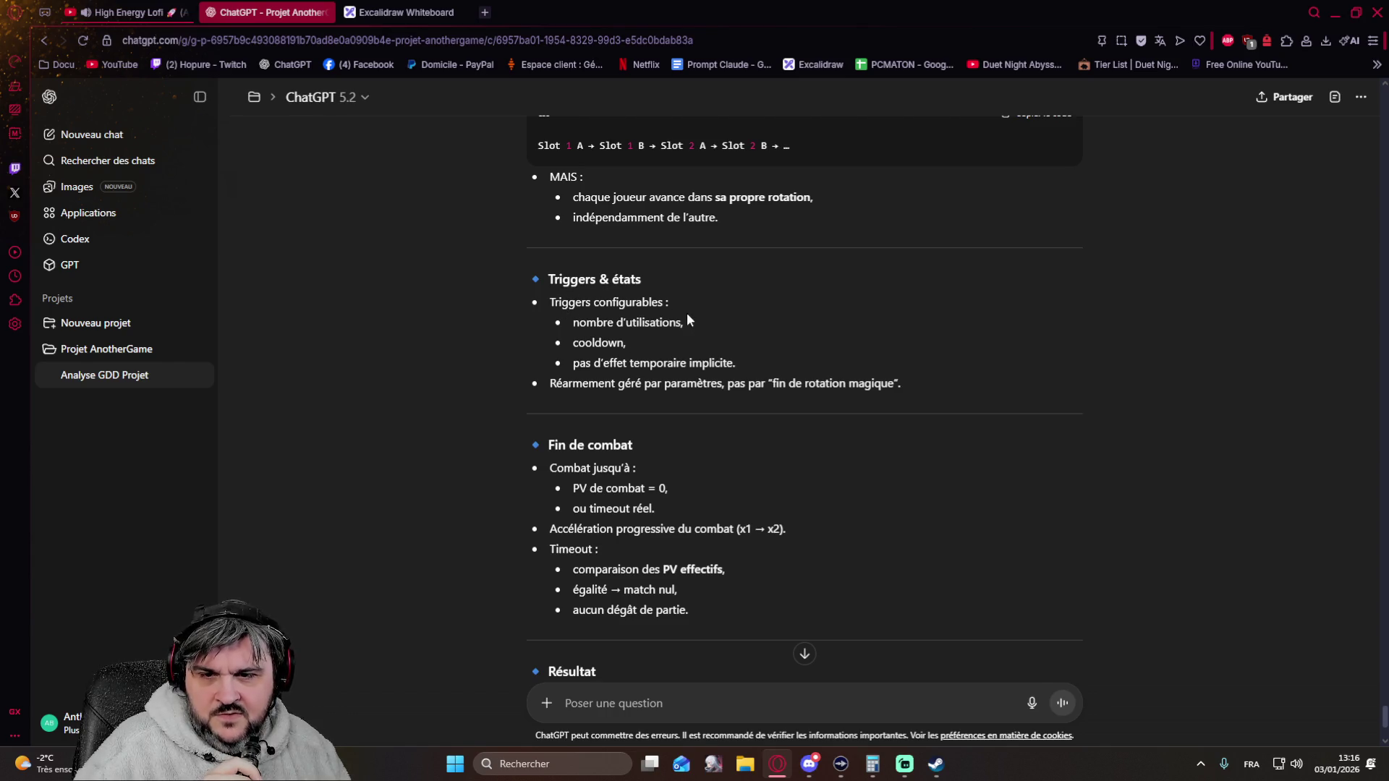
scroll(773, 354, "down", 3)
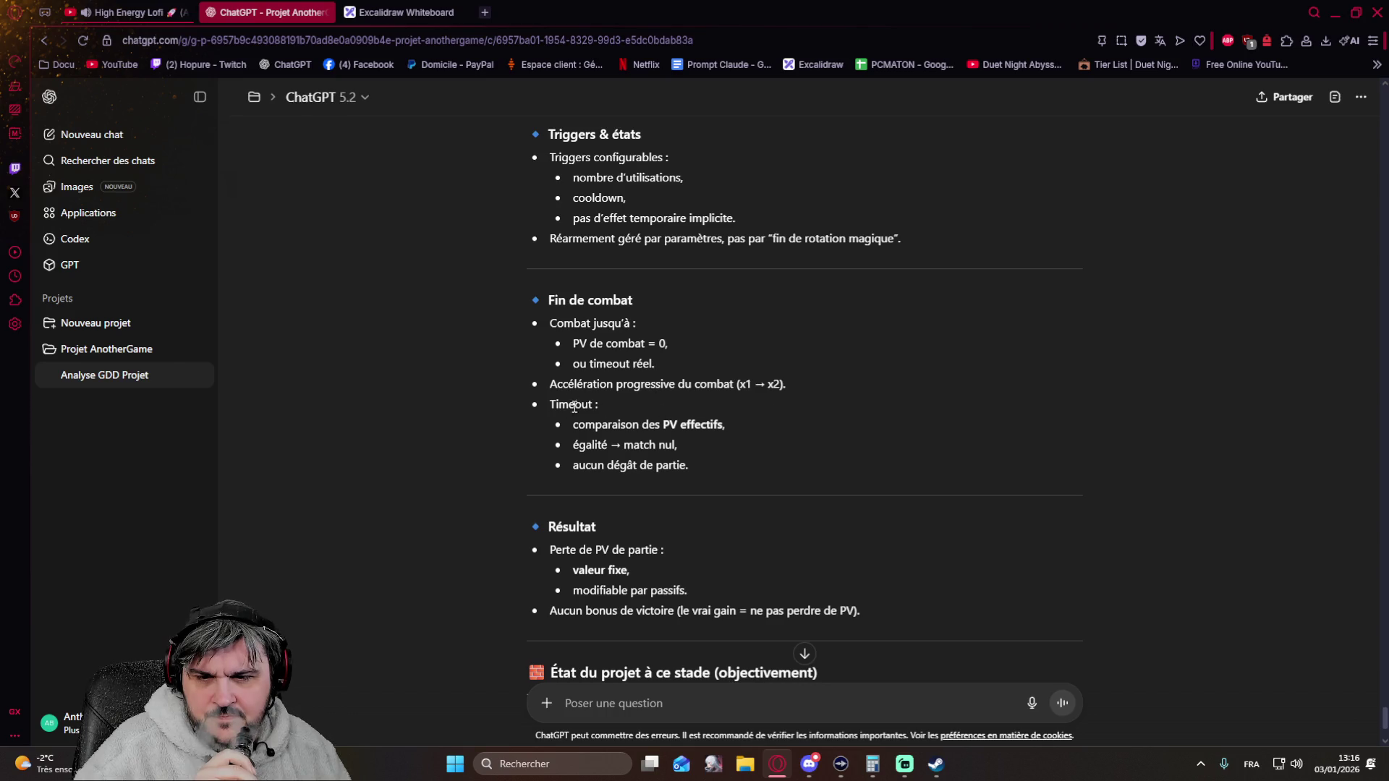
scroll(788, 429, "down", 2)
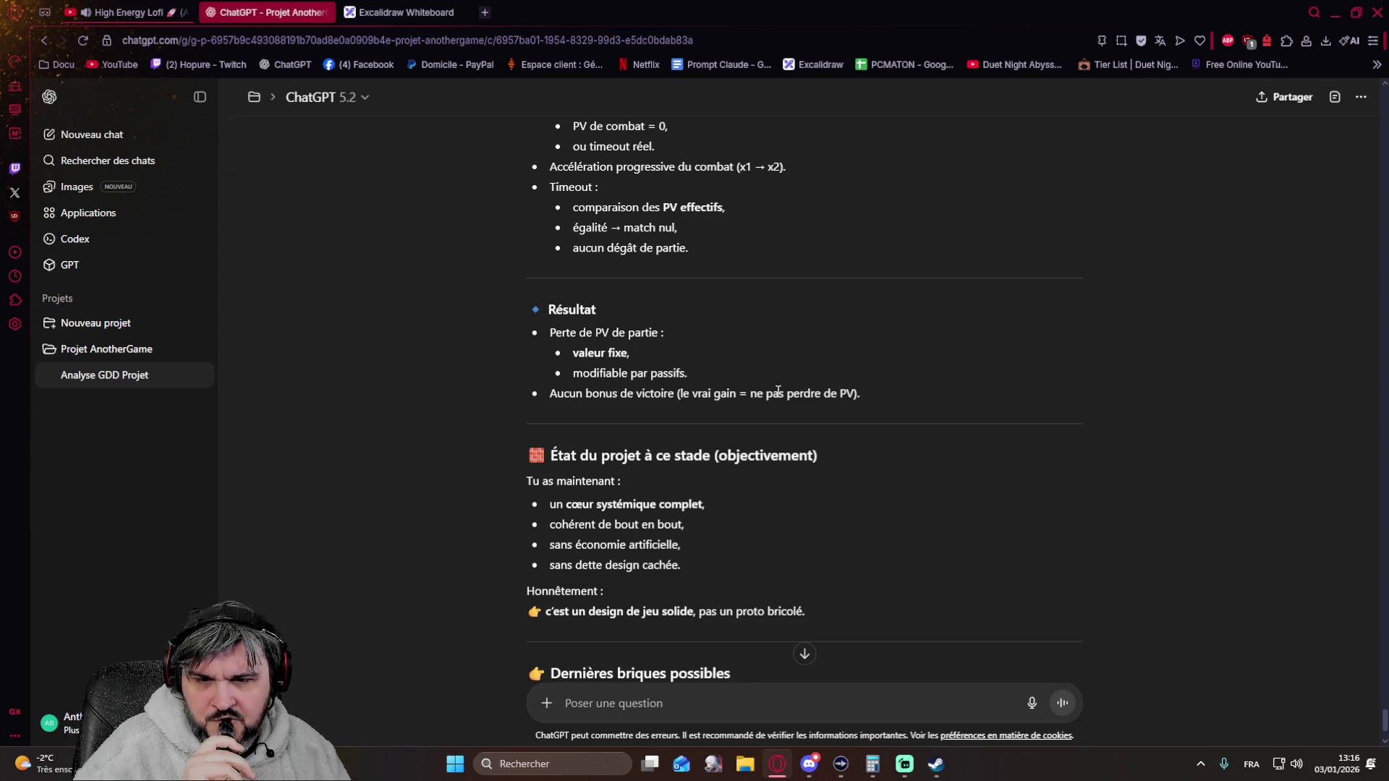
scroll(869, 369, "down", 1)
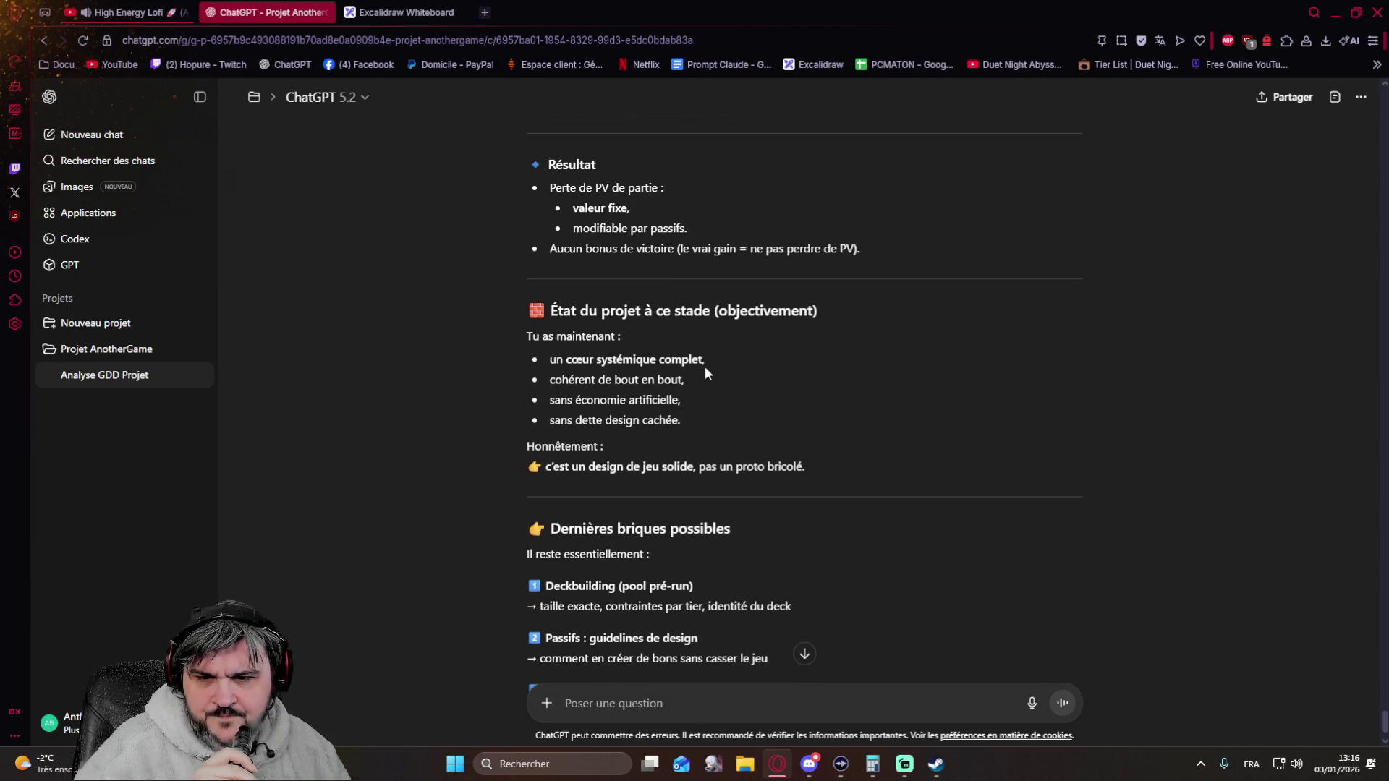
scroll(789, 411, "down", 1)
scroll(791, 410, "down", 2)
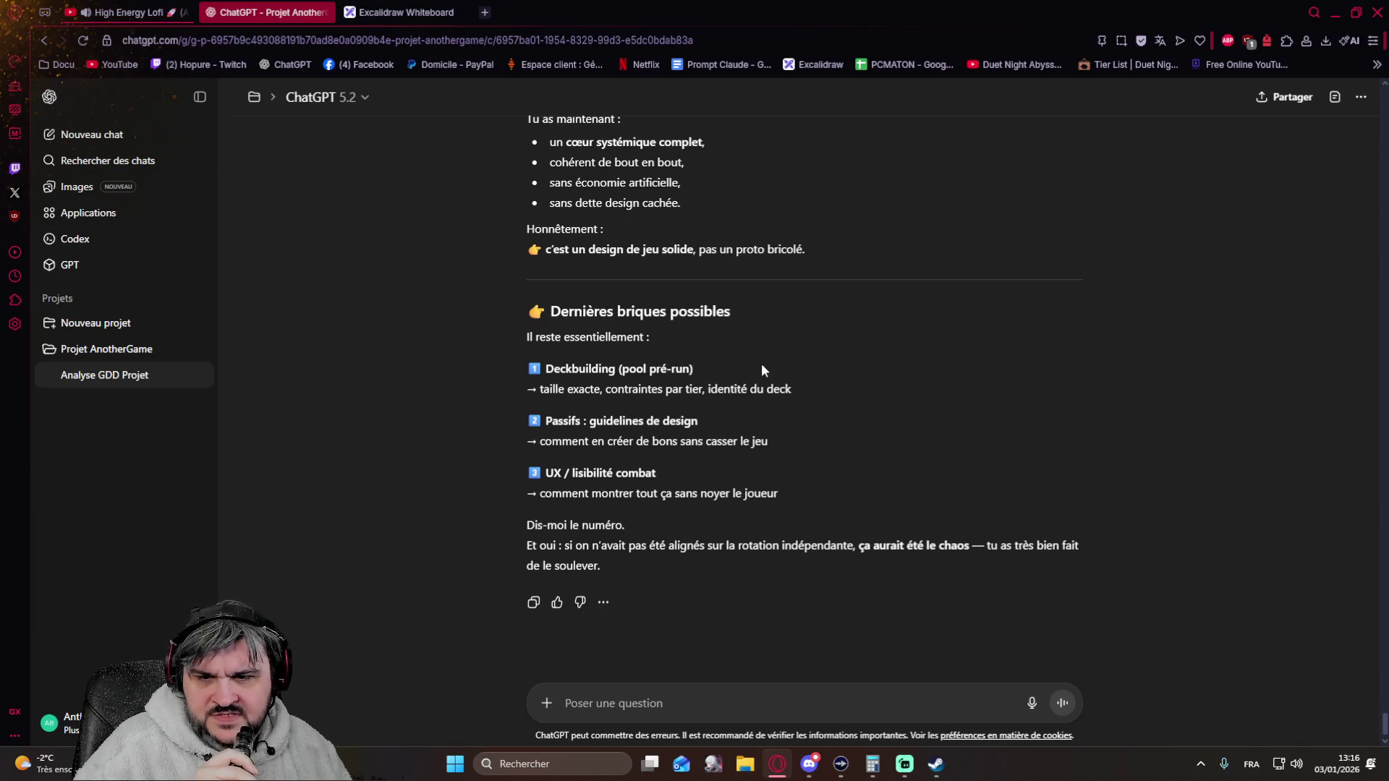
- Copy the 'Deckbuilding (pool pré-run)' title, paste it into the message box and send it
left_click_drag(700, 369, 545, 370)
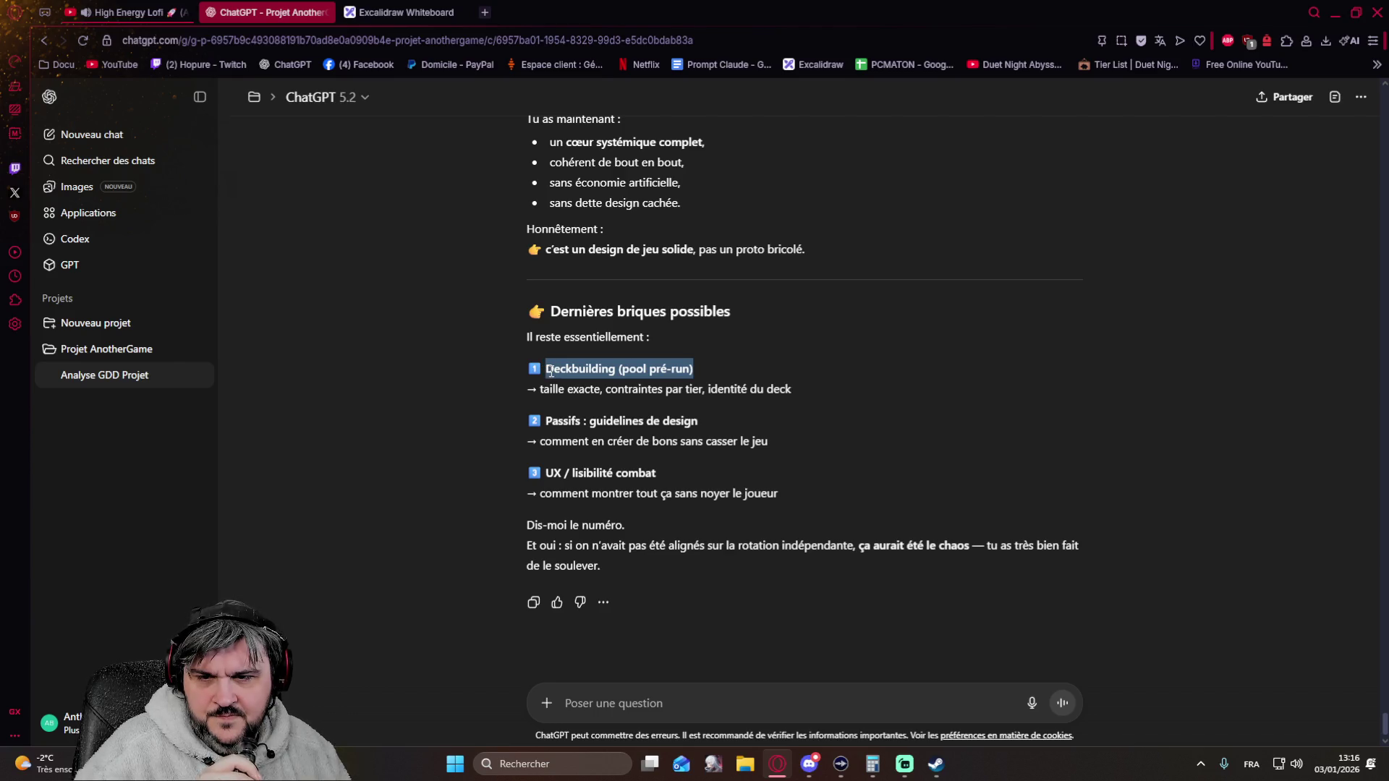
right_click(586, 374)
left_click(620, 447)
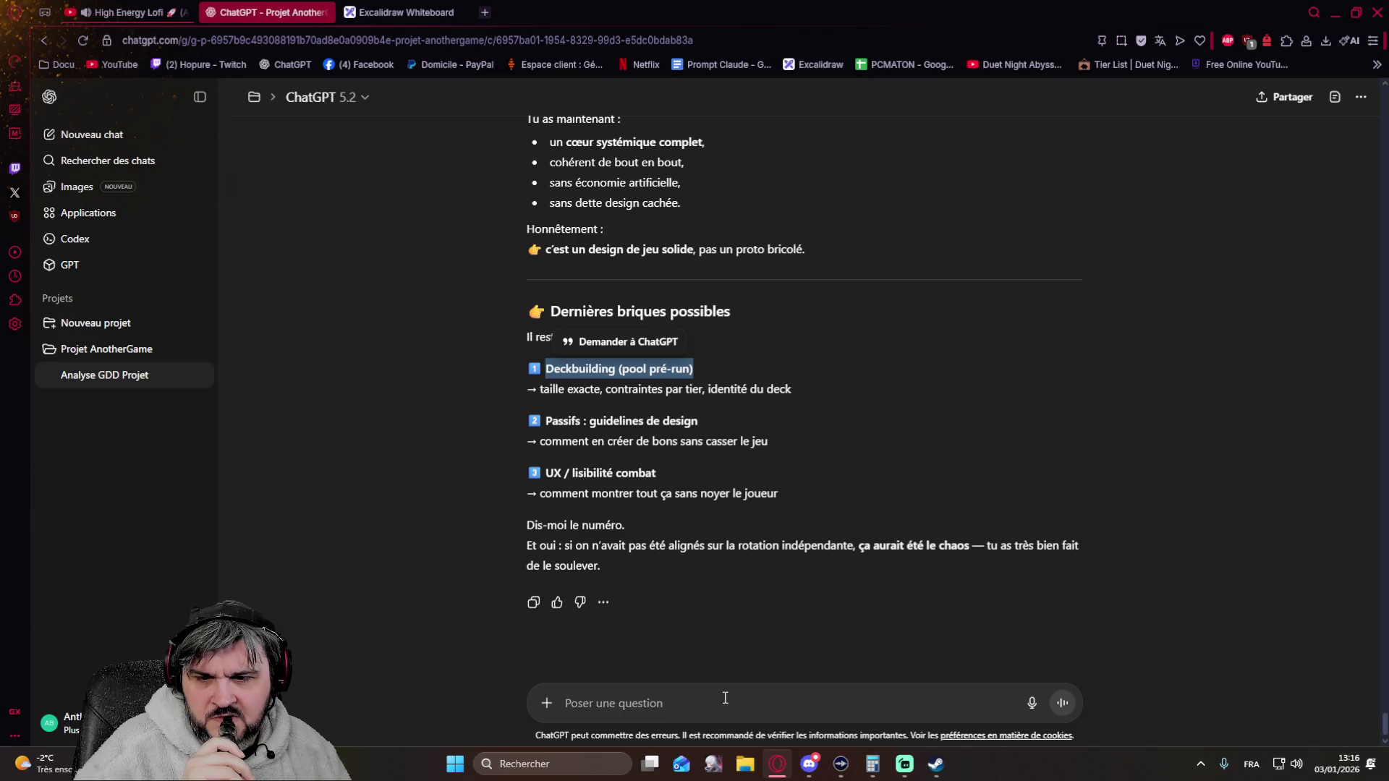
left_click(716, 696)
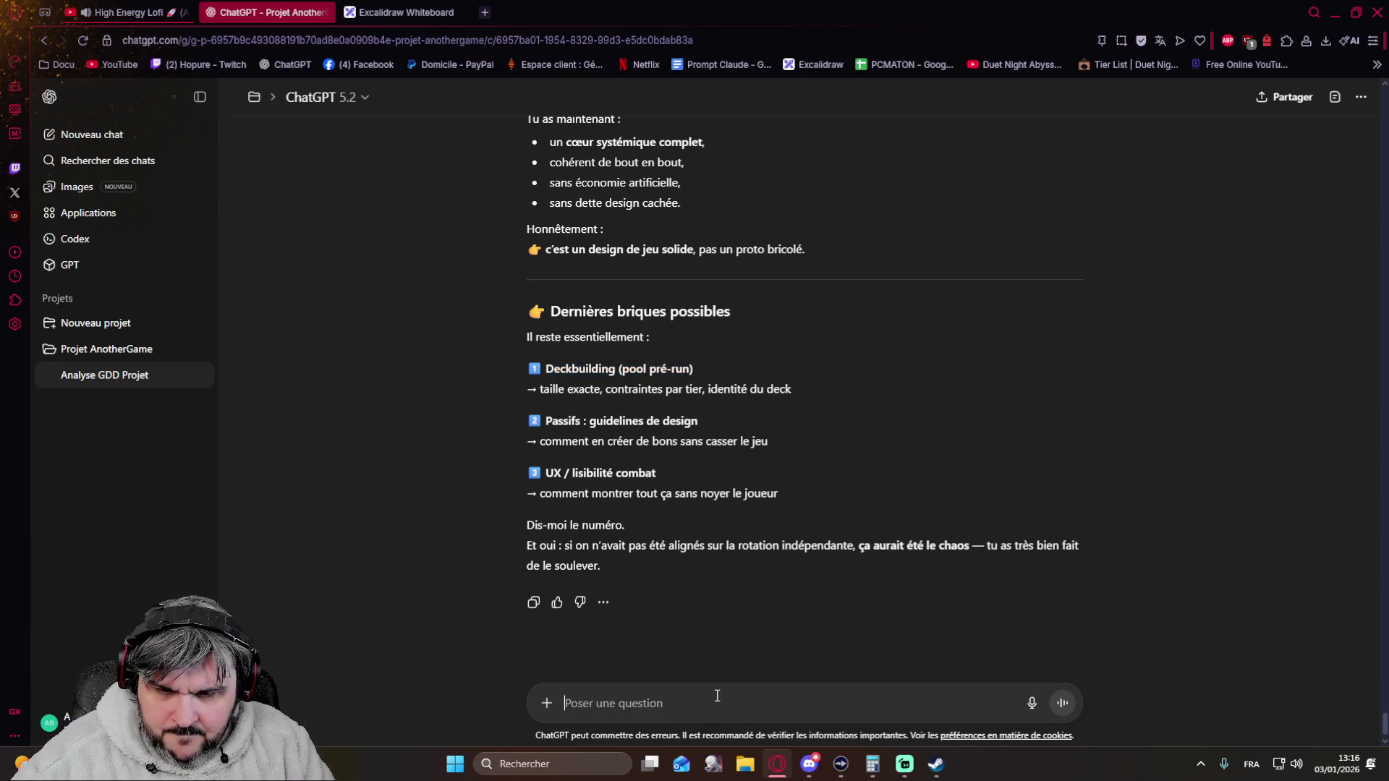
key("ctrl+v")
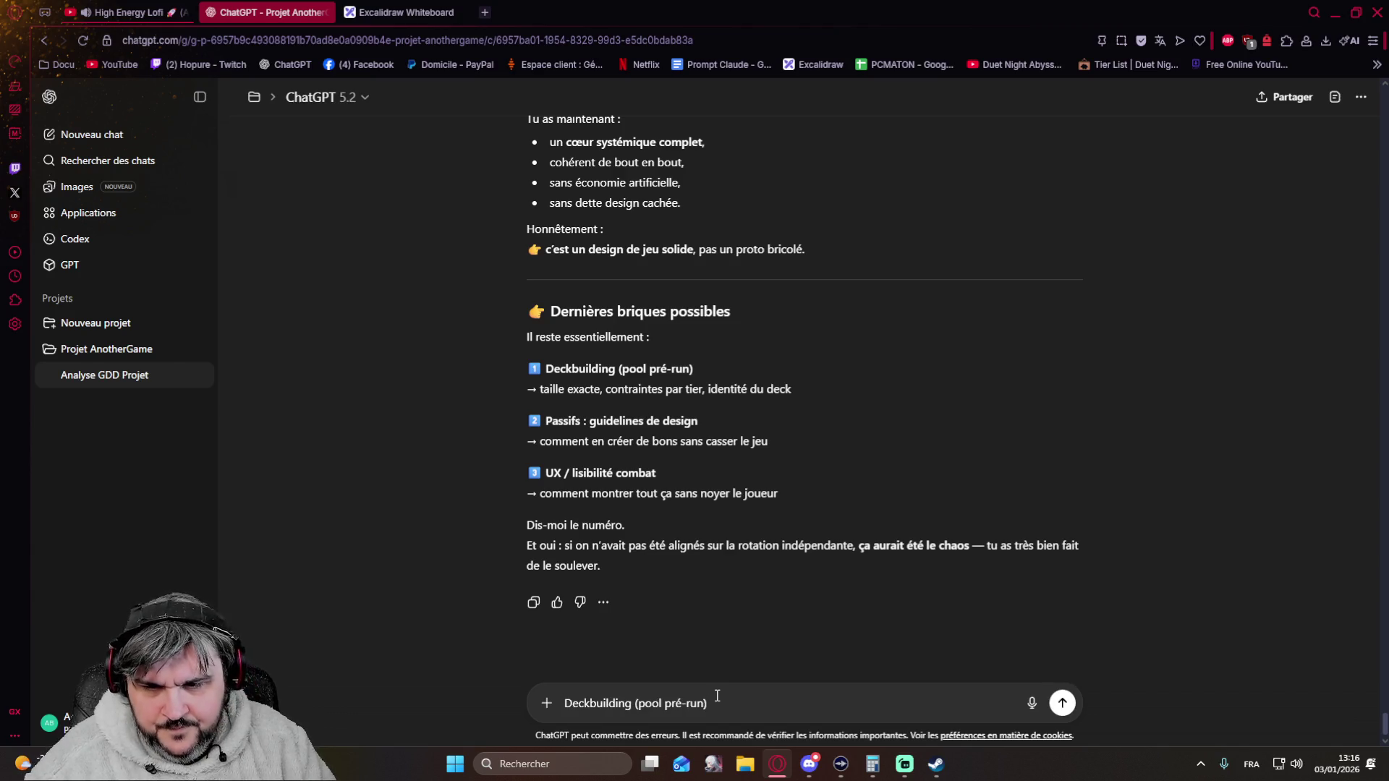
key("Return")
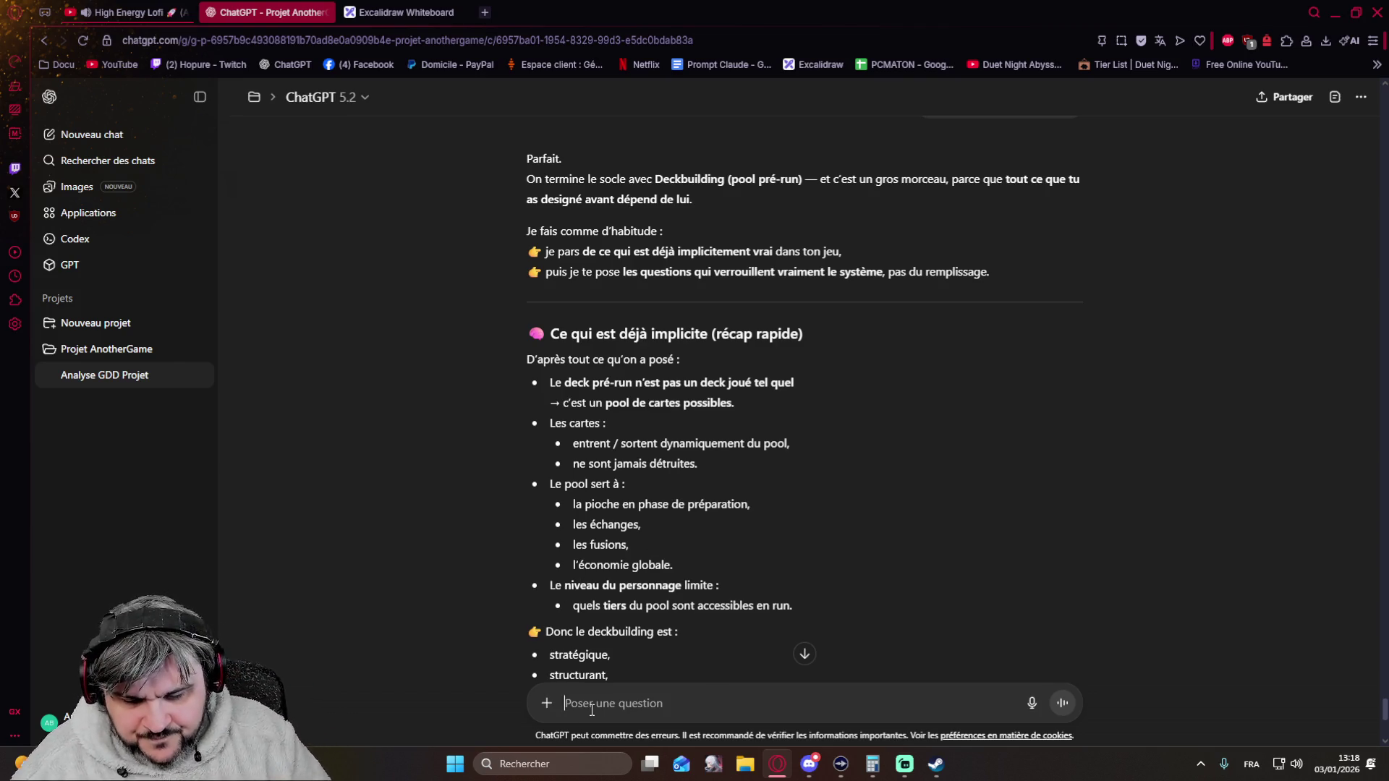
type("Juste")
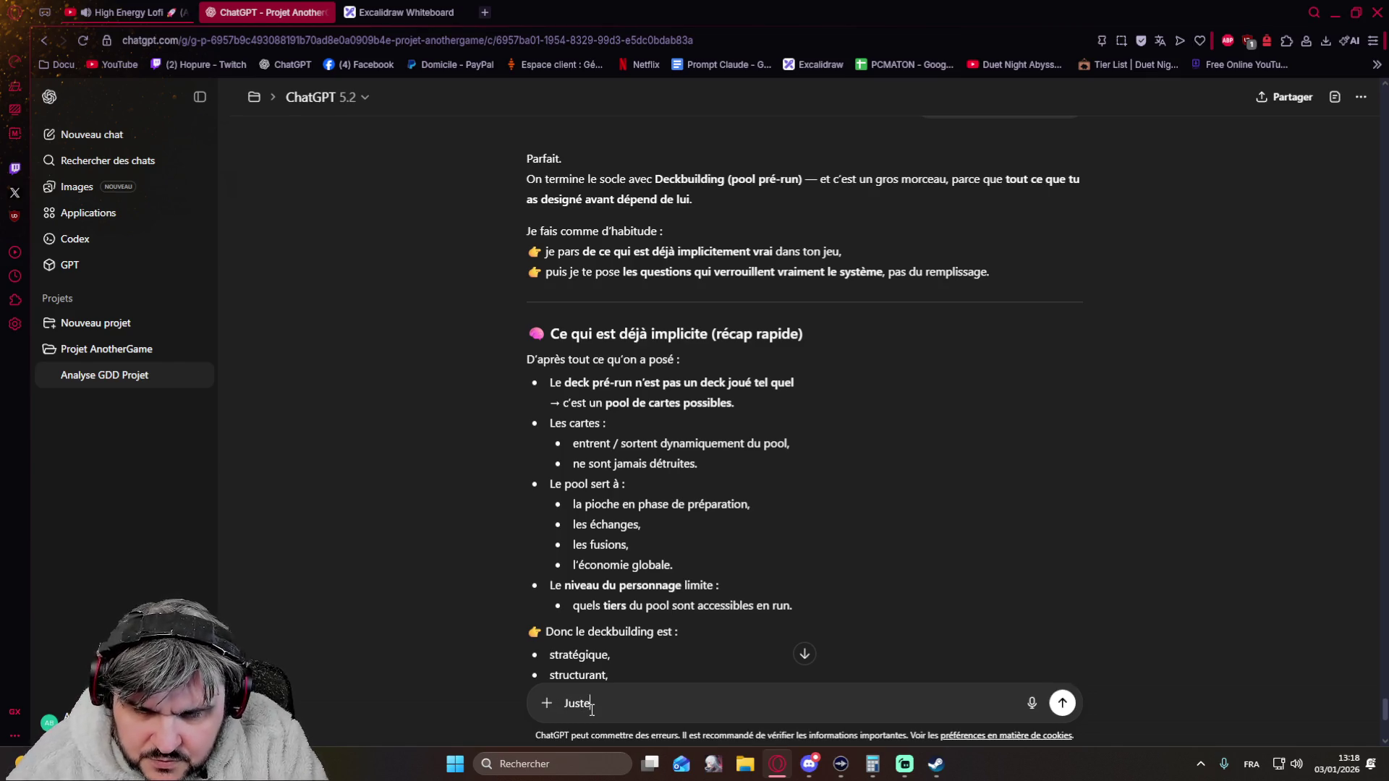
type(" à préciser, que ")
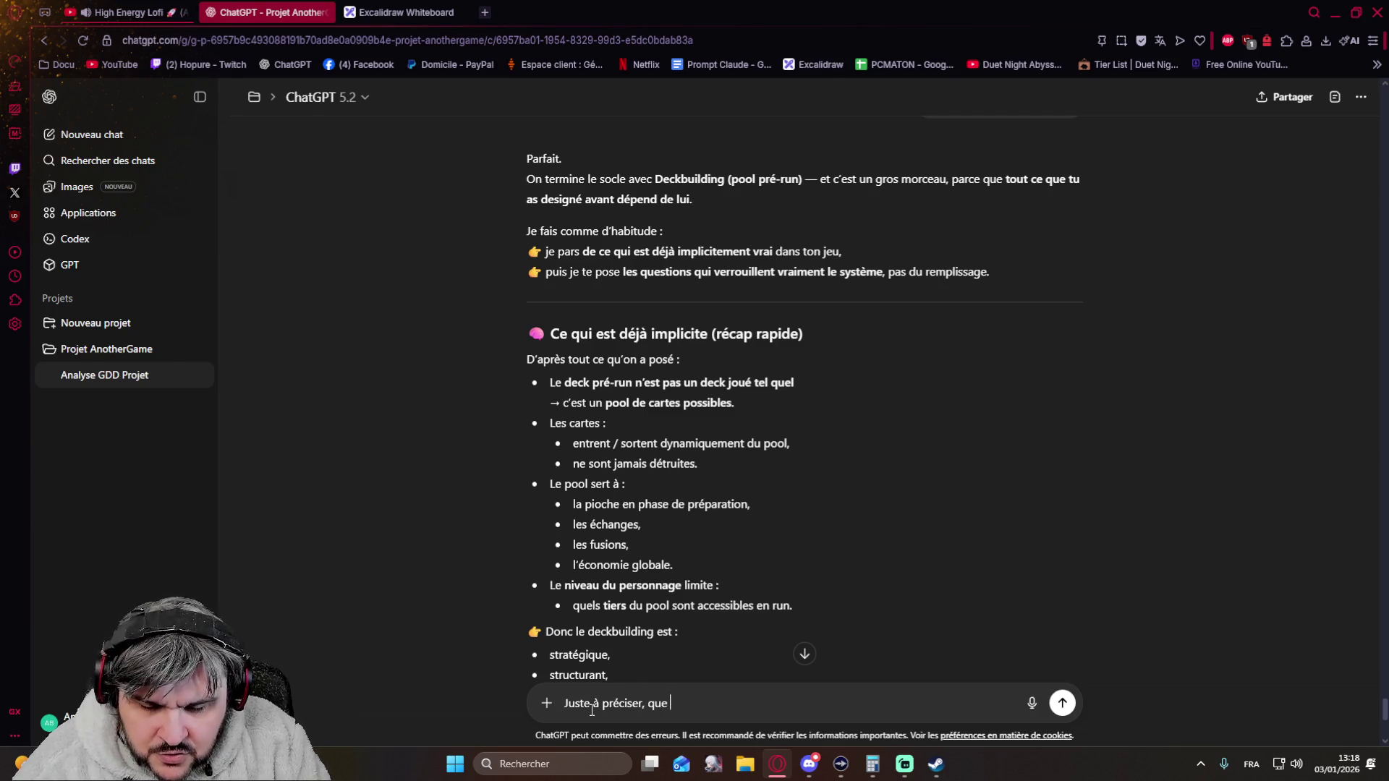
type("le ")
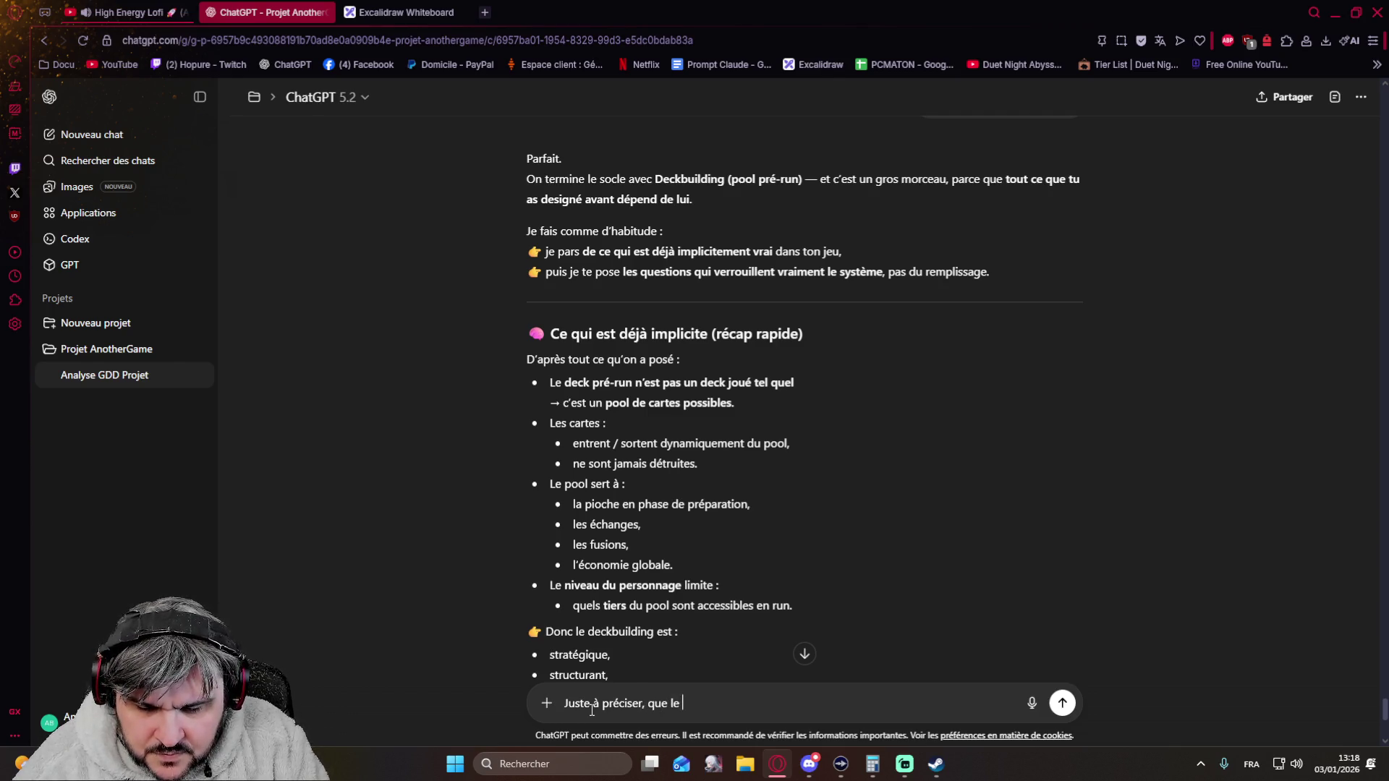
type("pck sont les carte")
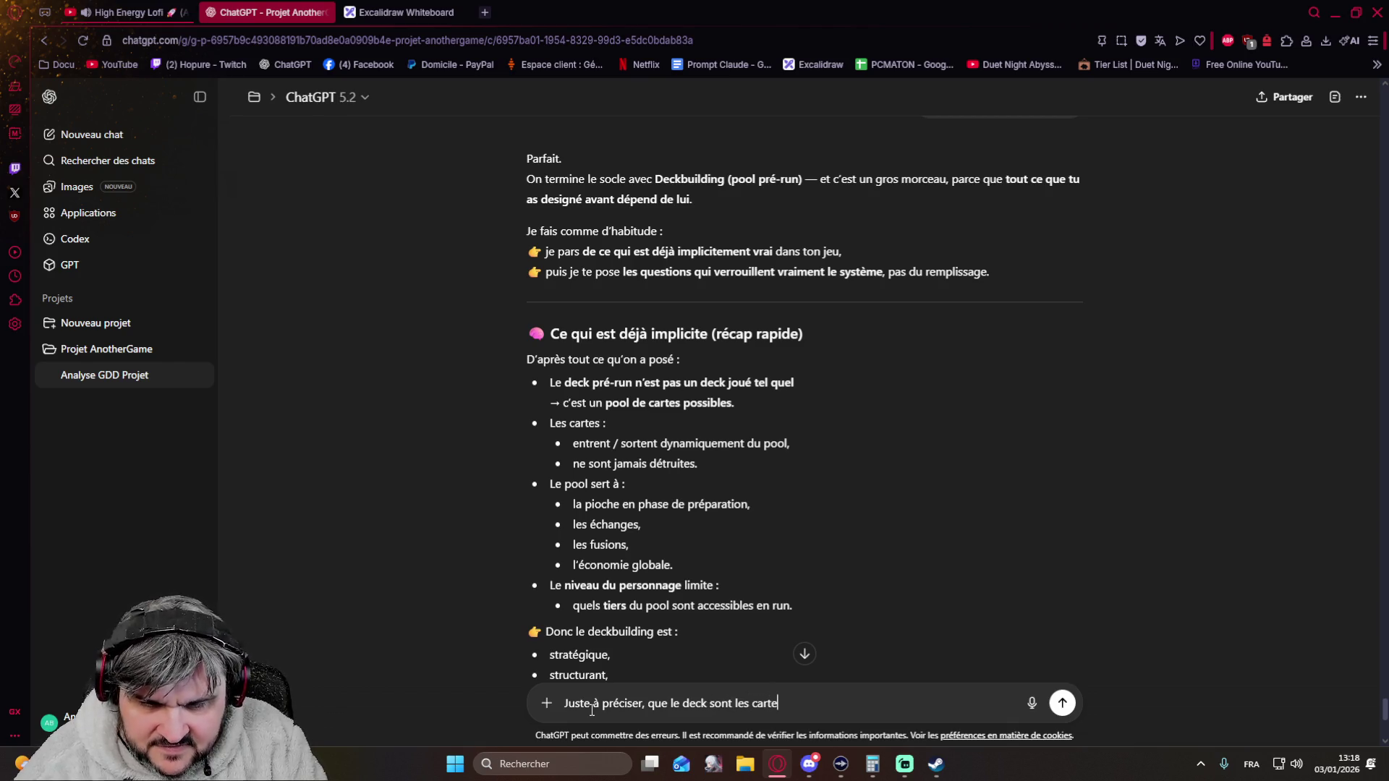
type("s qu'un joueur ammène")
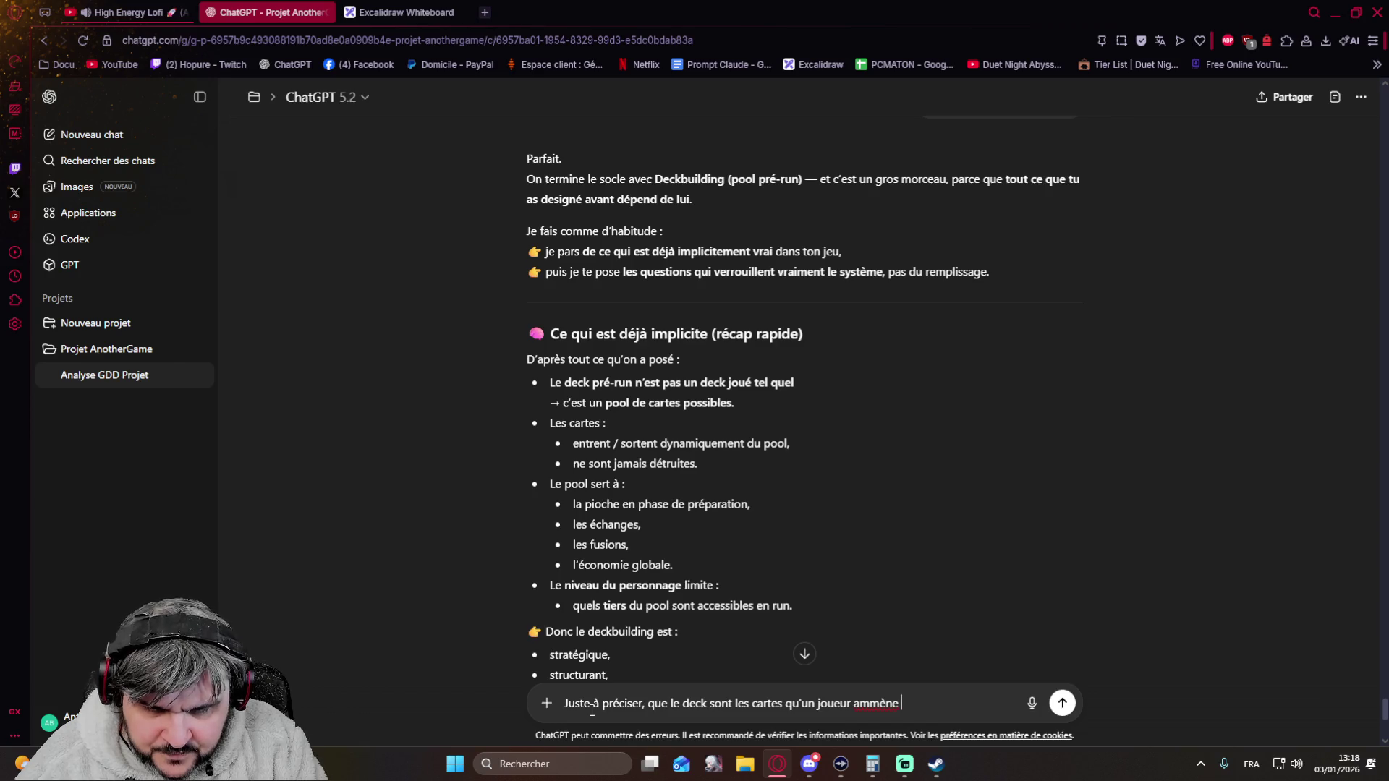
type(" pour un run, ")
type("le pool ")
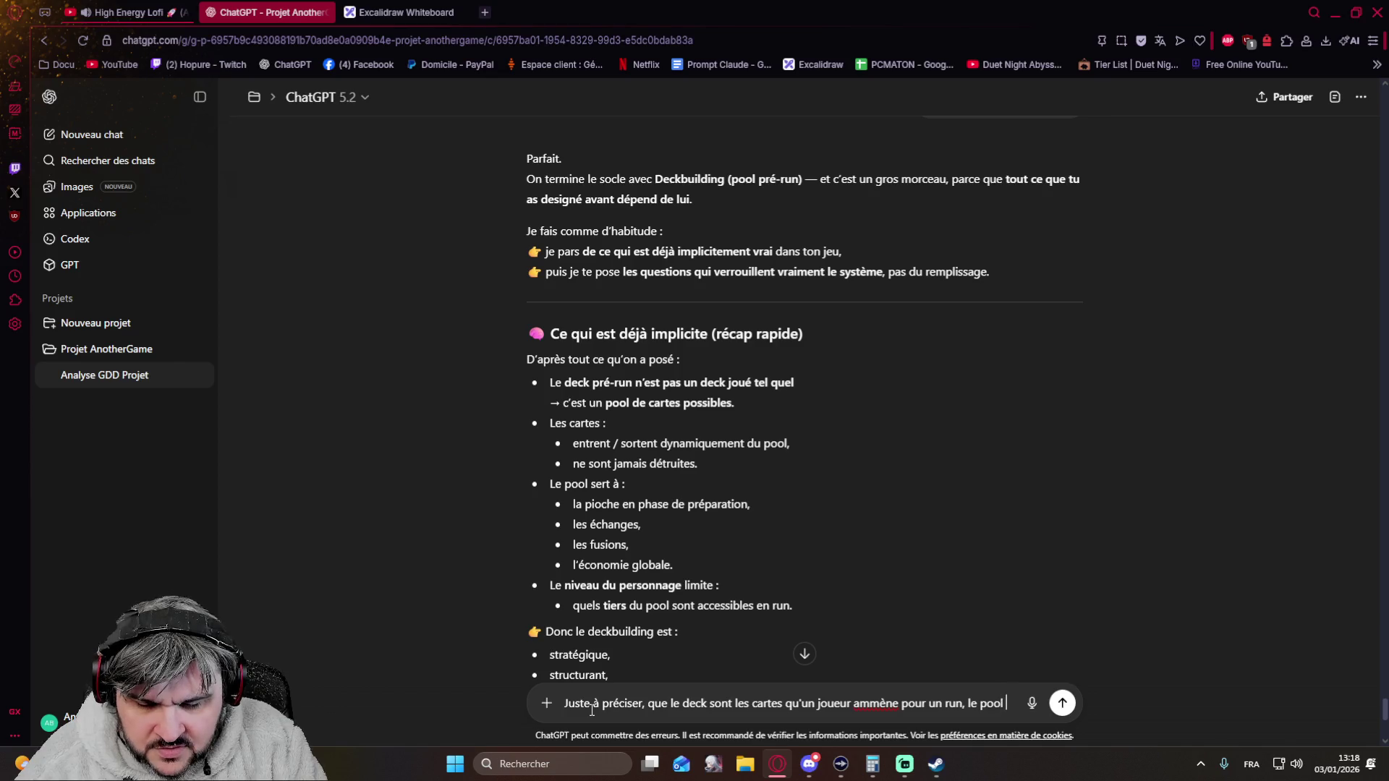
type("st l'esemble des deck")
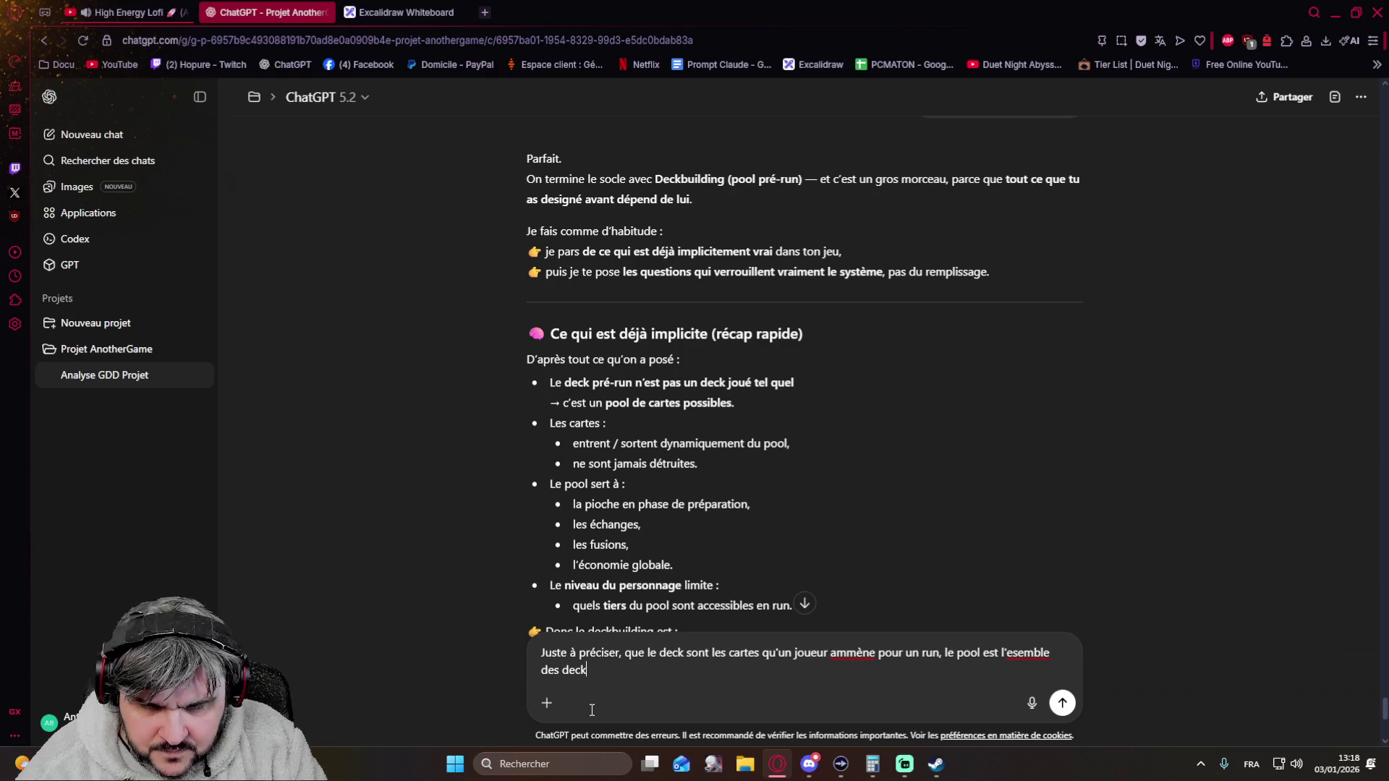
- Write that a deck is one player's run cards while the pool combines all 8 lobby decks, fixing typos along the way
key("BackSpace")
key("BackSpace")
key("BackSpace")
key("BackSpace")
key("BackSpace")
key("BackSpace")
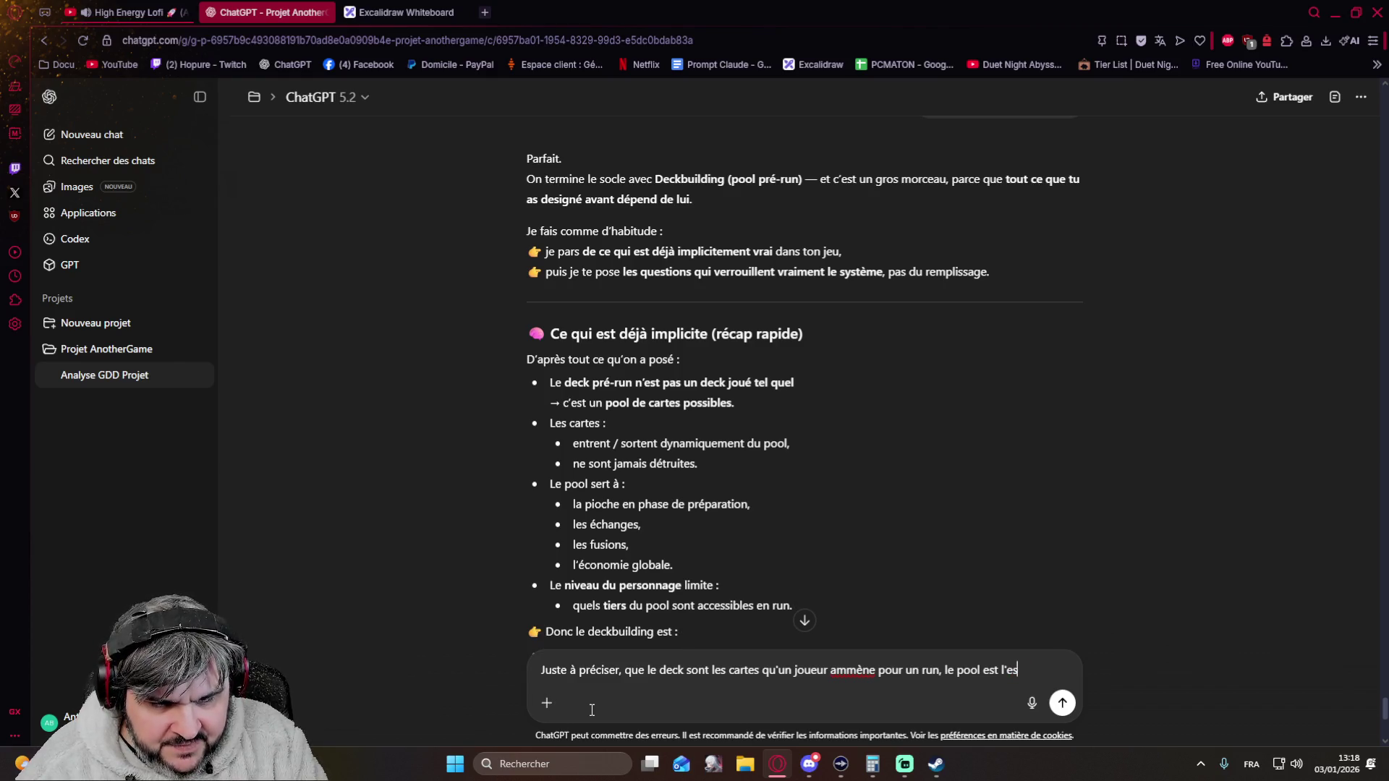
type("nsemble des deck du ")
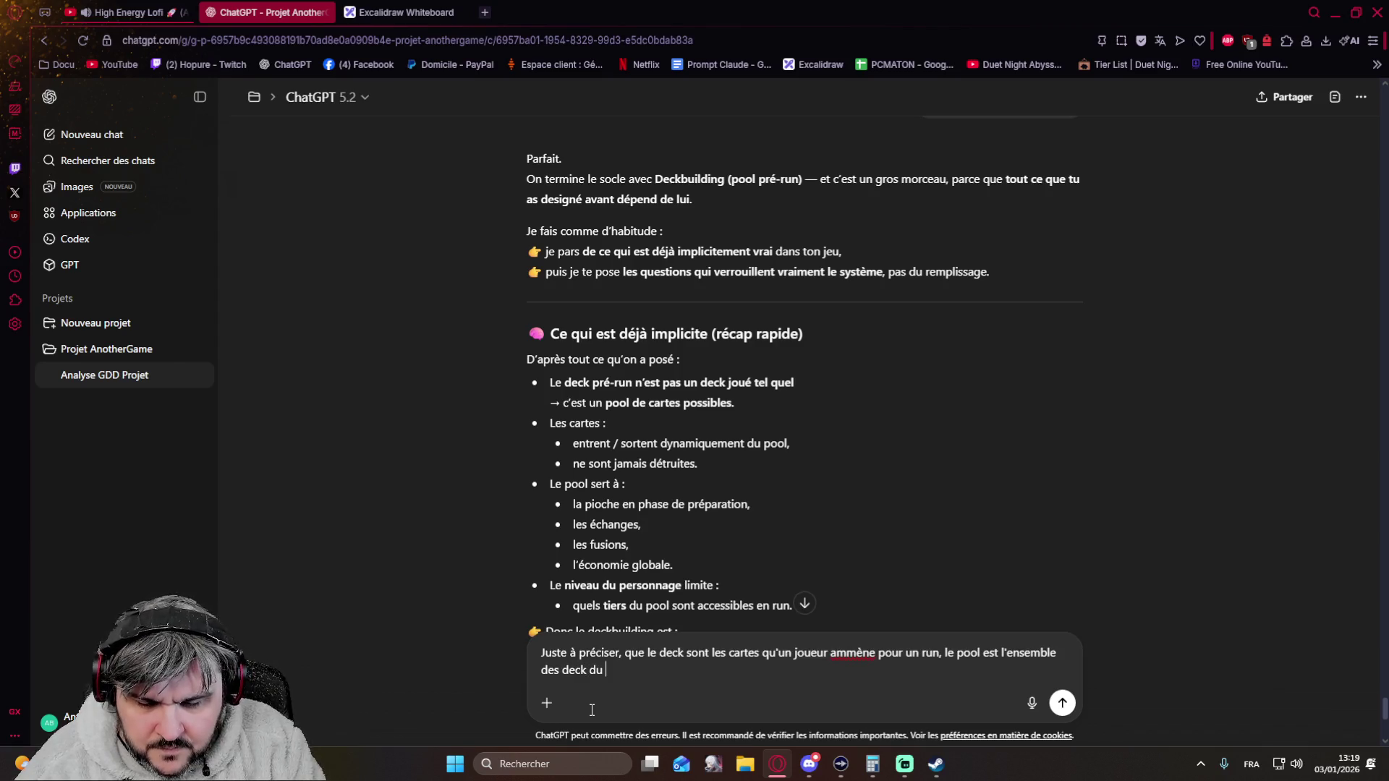
type("bby")
type(", donc conre")
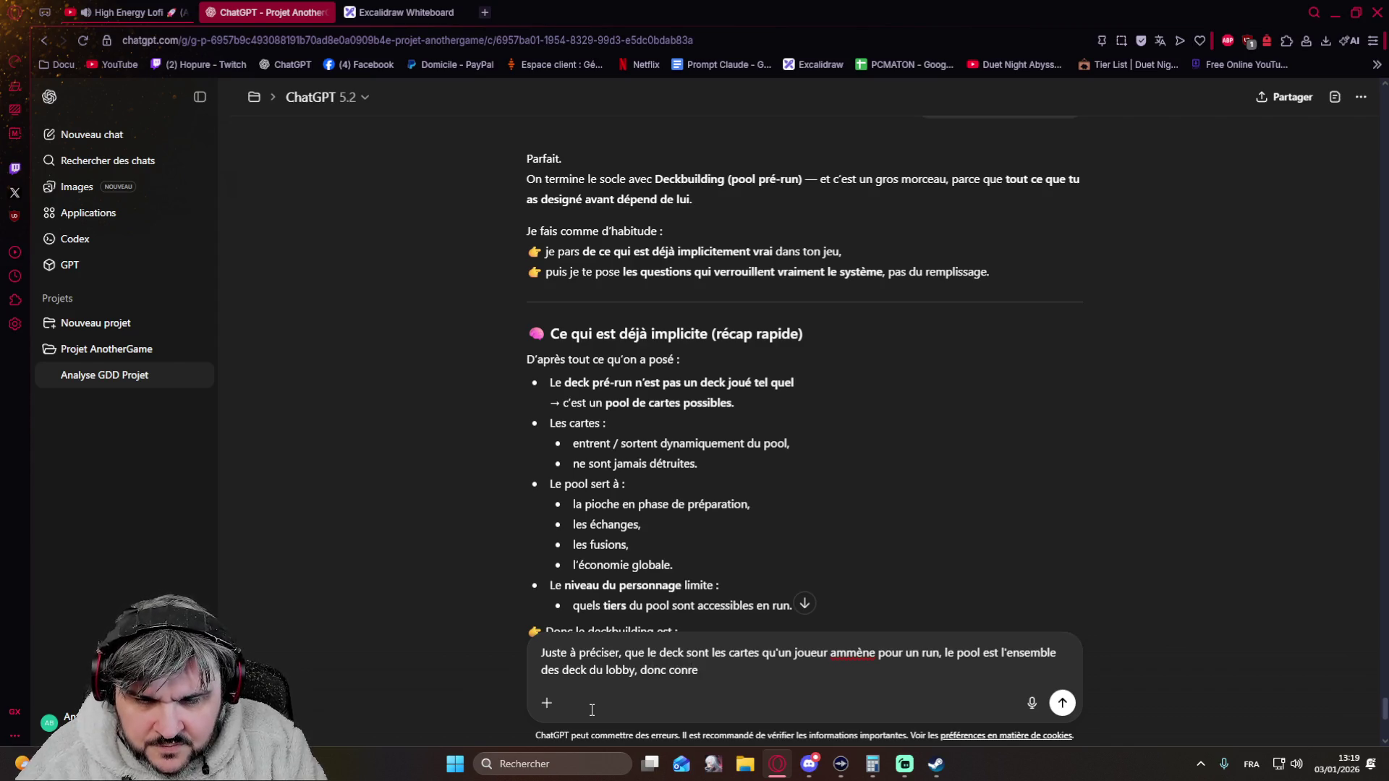
type("teme")
key("BackSpace")
key("BackSpace")
key("BackSpace")
type("etement sur un lobby d")
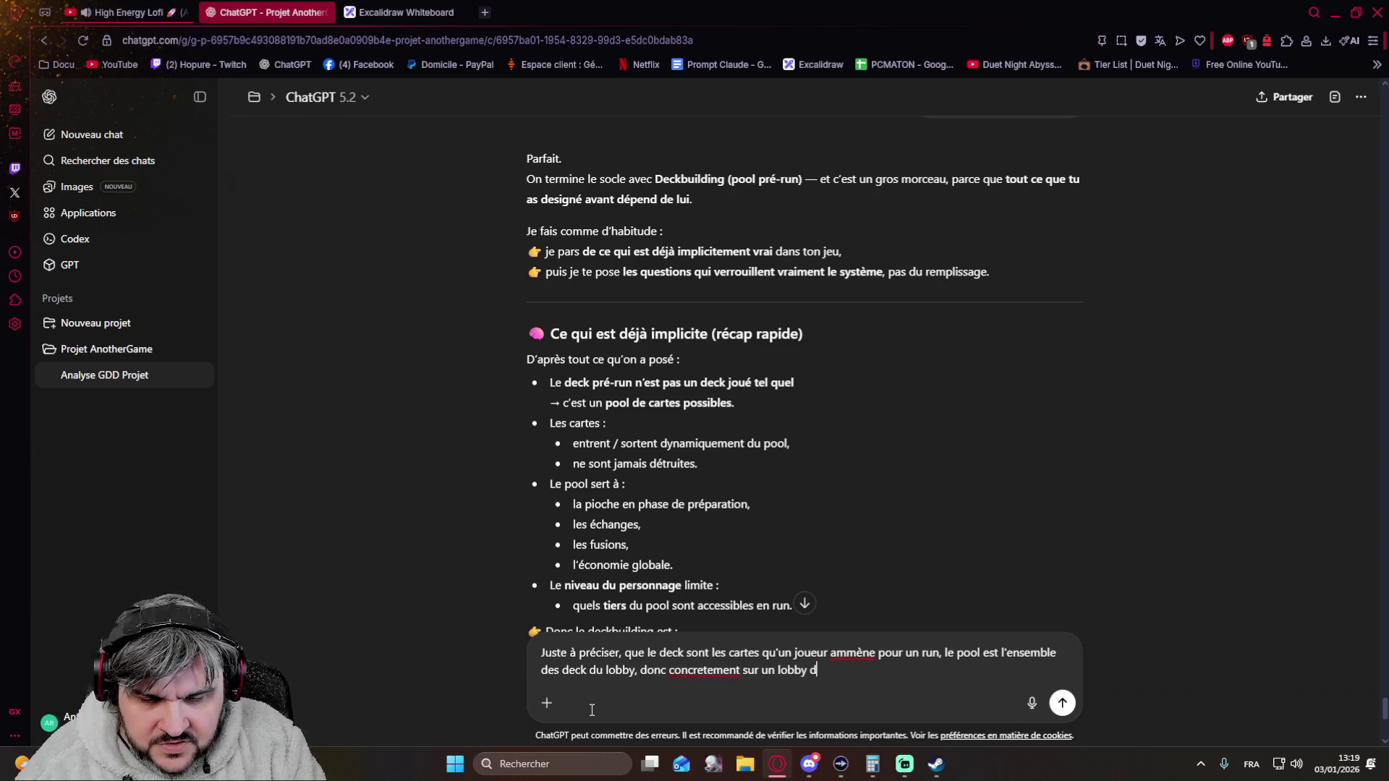
type("e 8 joueurs, ")
type("l y a un poll de")
key("BackSpace")
key("BackSpace")
key("BackSpace")
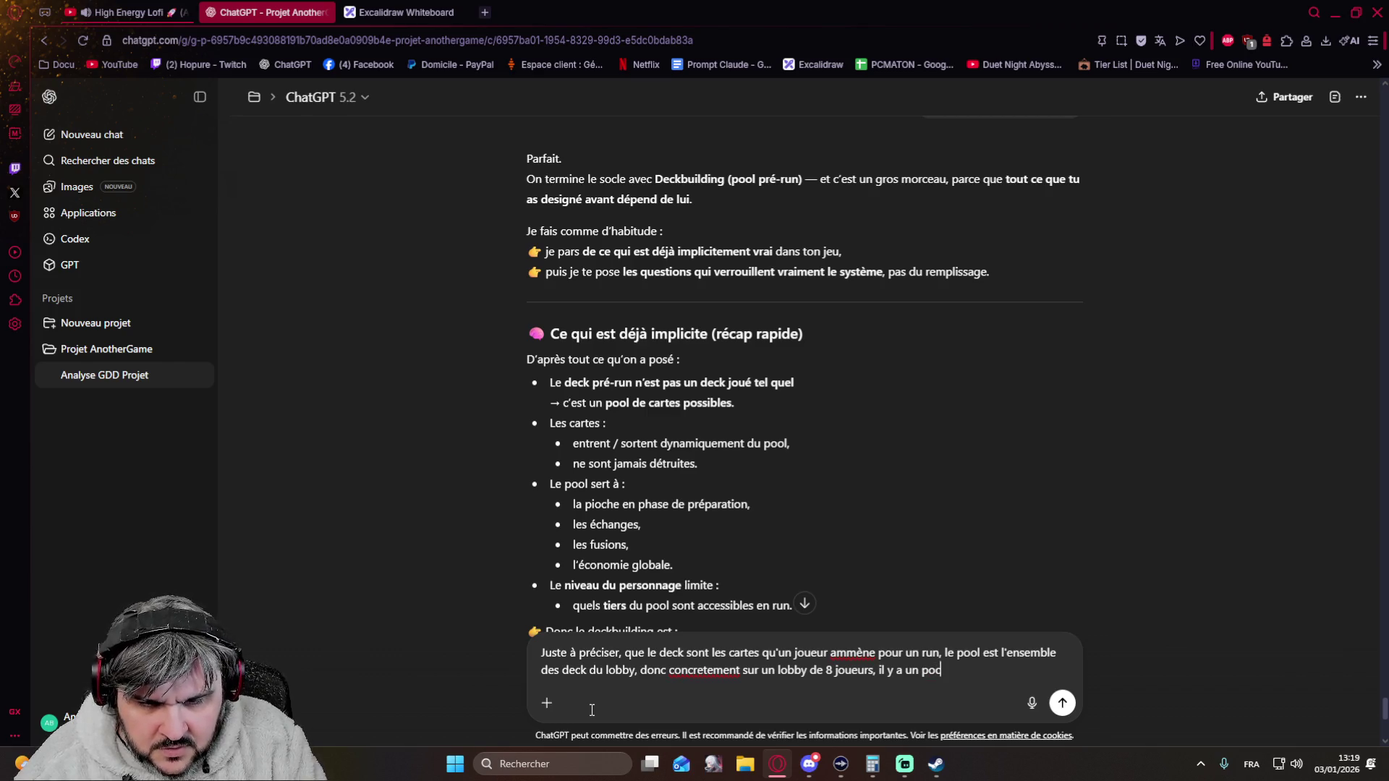
type("c")
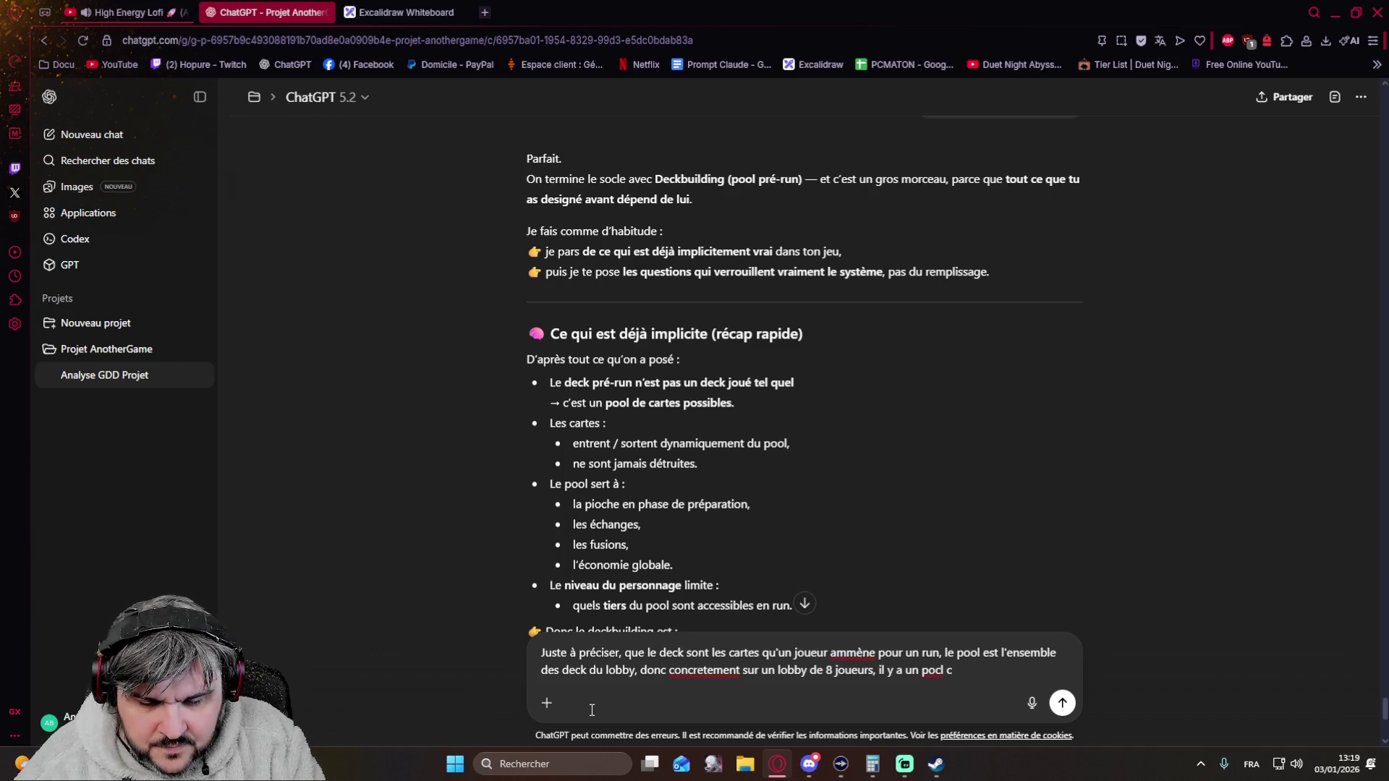
type("art")
key("BackSpace")
key("BackSpace")
key("BackSpace")
key("BackSpace")
key("BackSpace")
type("ol commun")
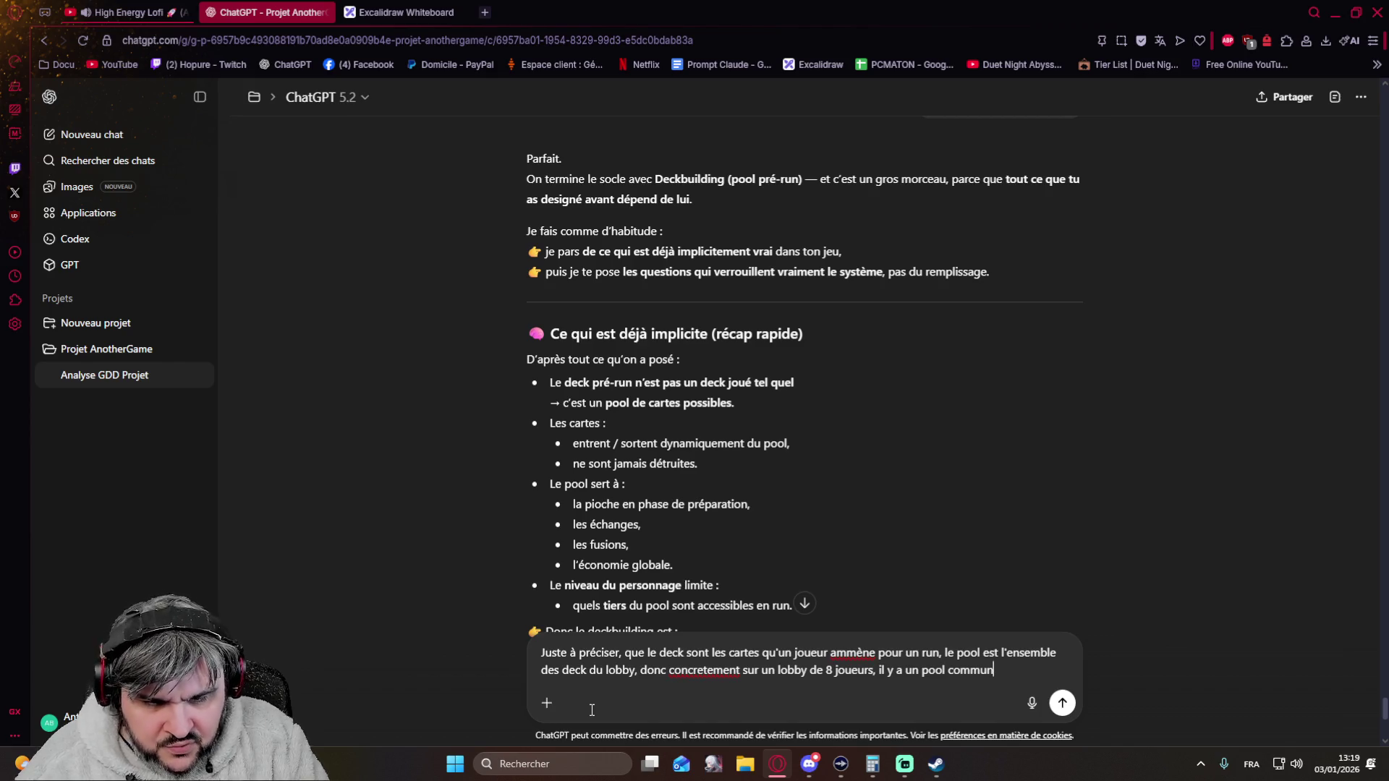
type(", de ")
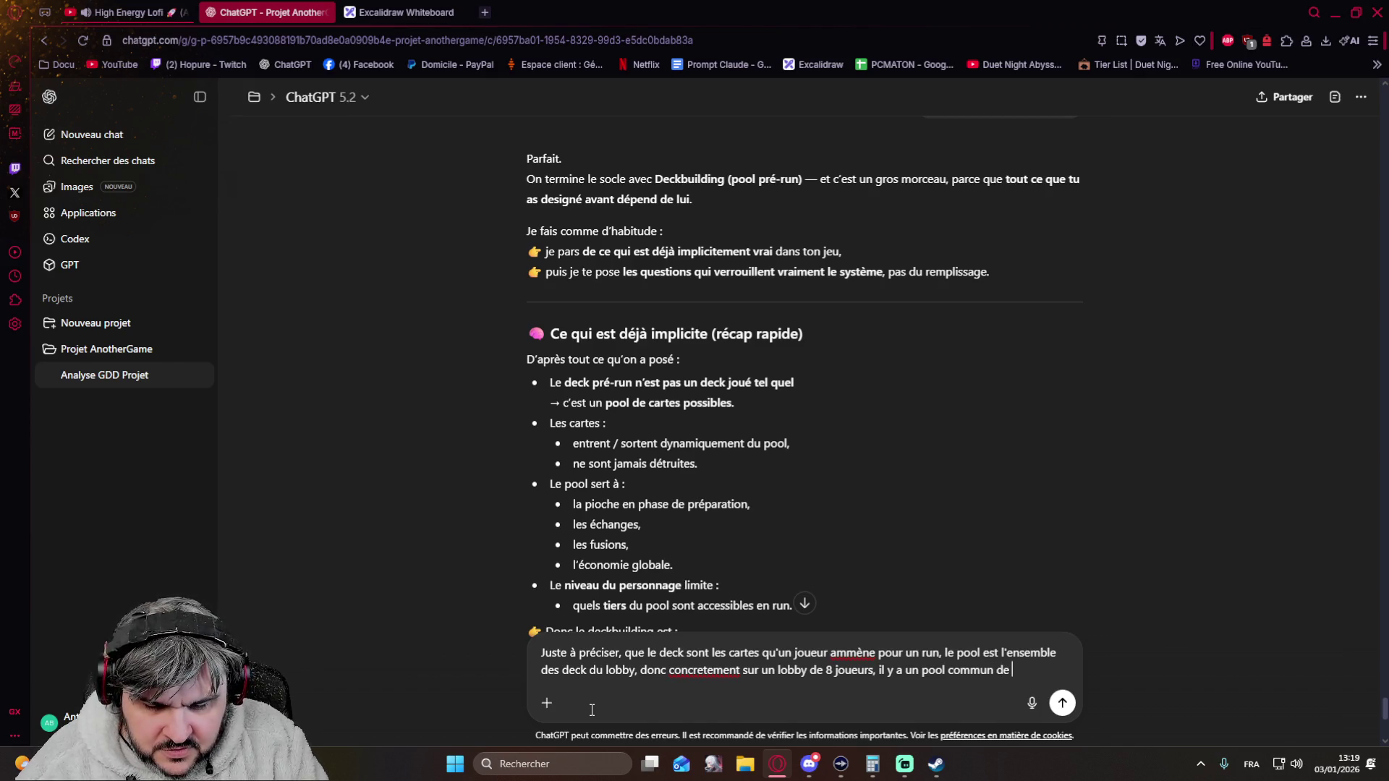
type(" decks,")
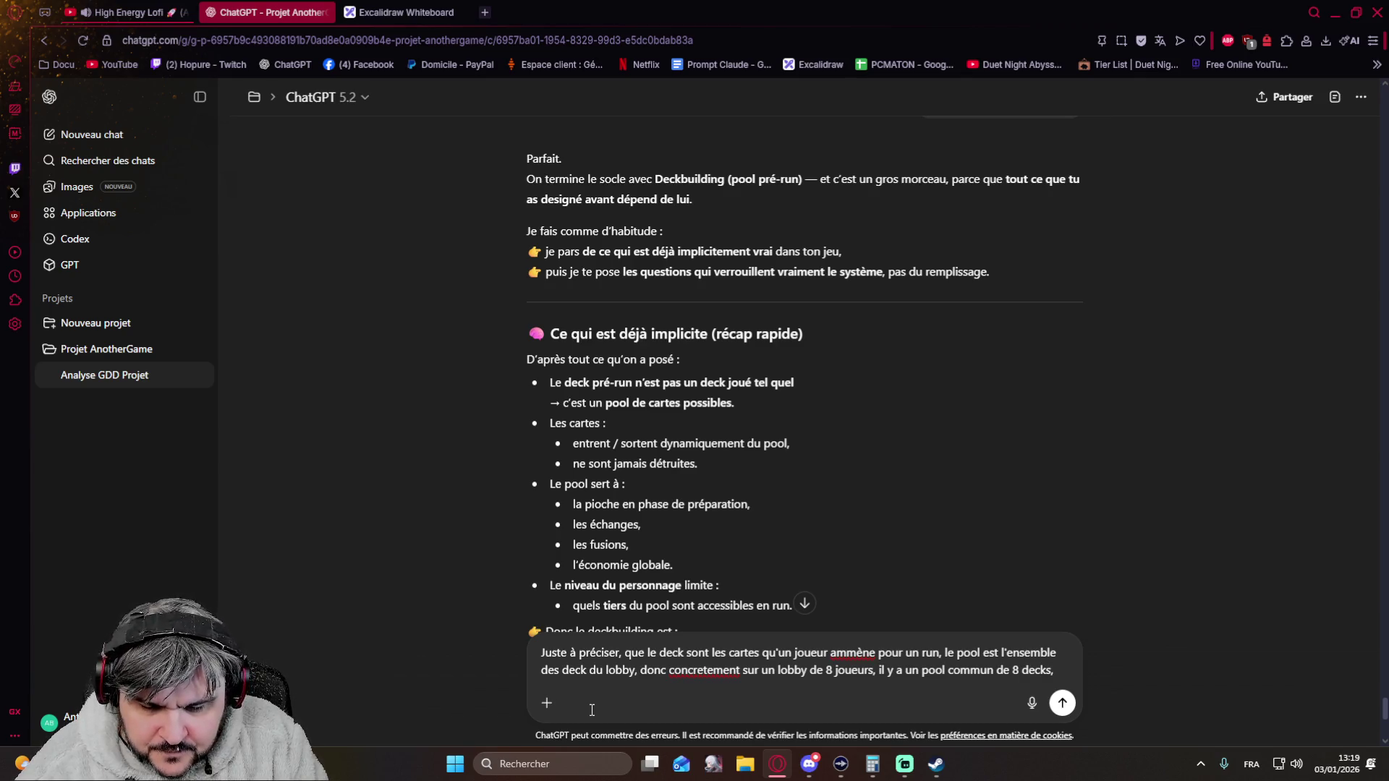
type(" quand on pioche on peut avoir une carte de ")
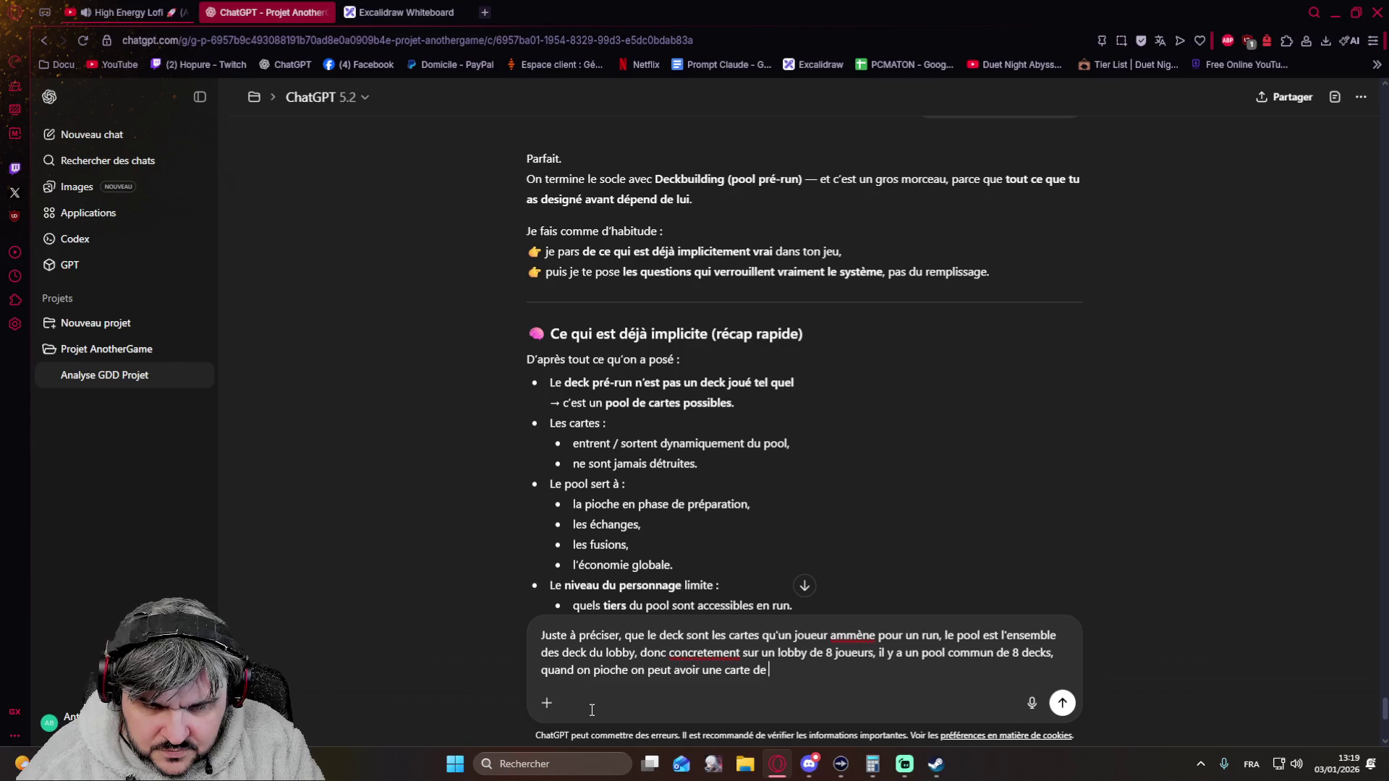
type("ces ")
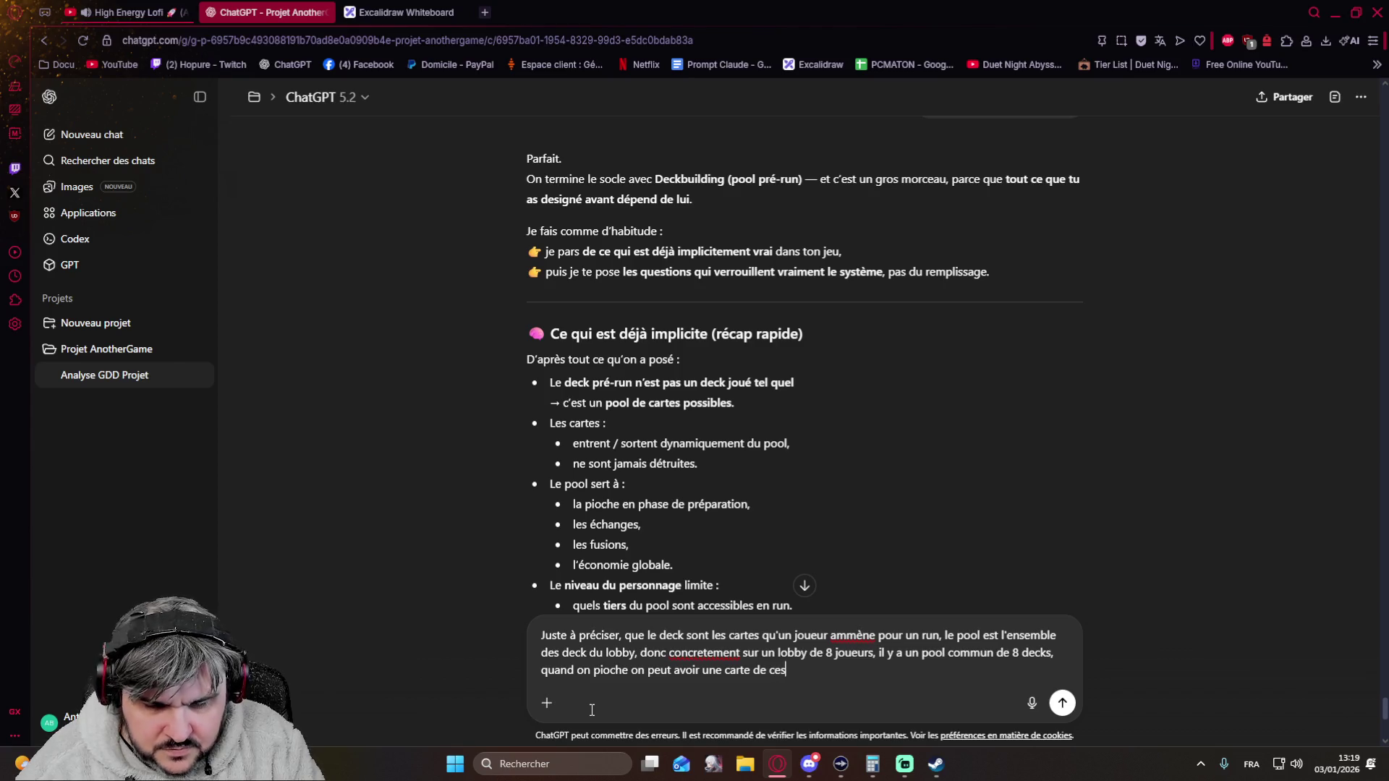
type("8 decks")
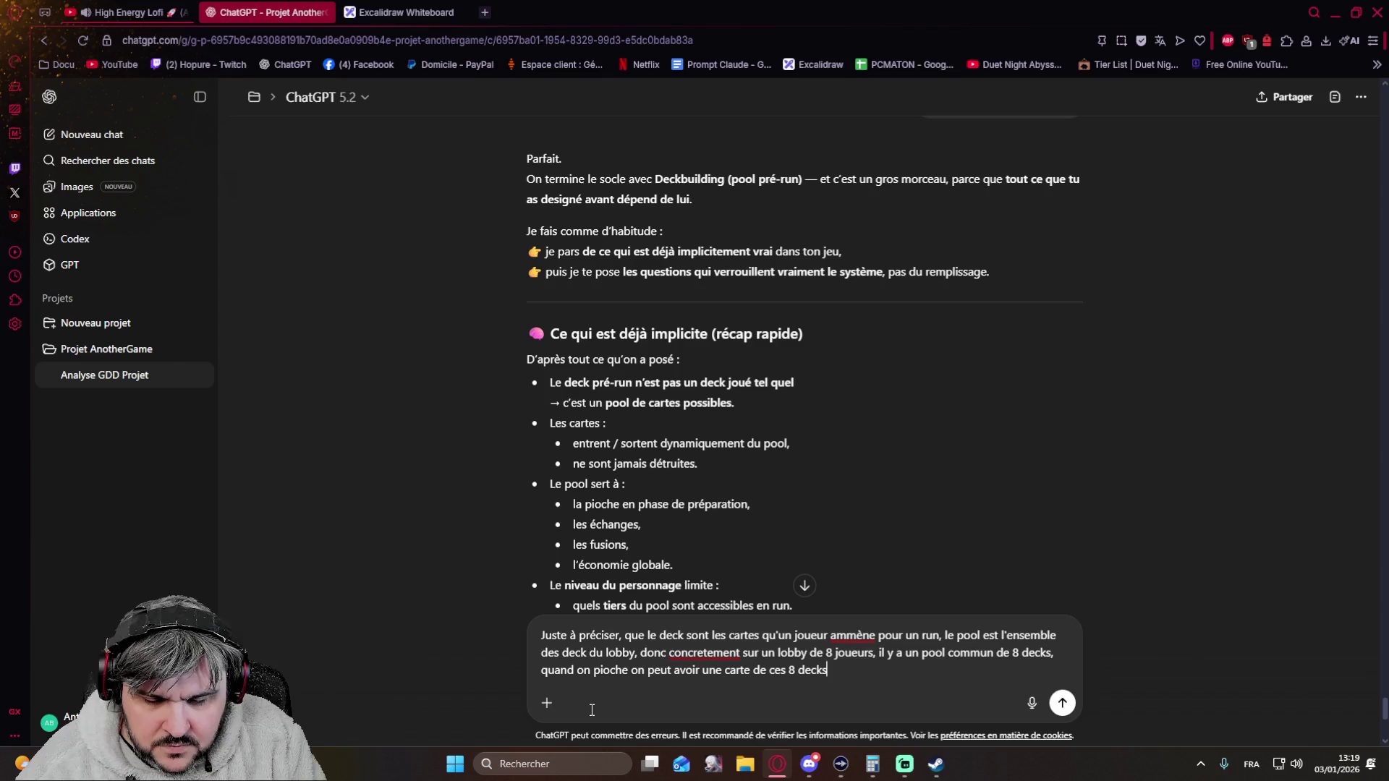
type(" histoire qu'on soit bien d'accord sur ces notions")
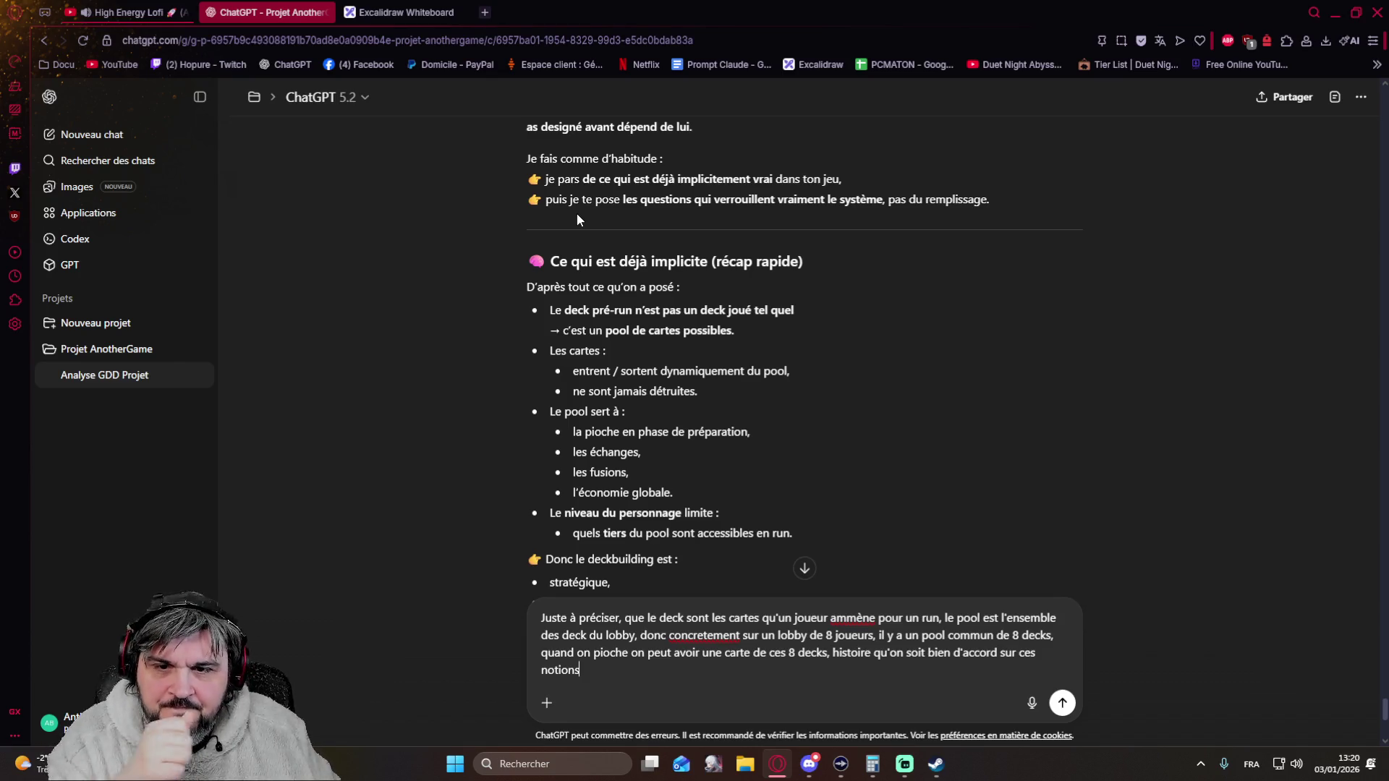
scroll(556, 277, "down", 1)
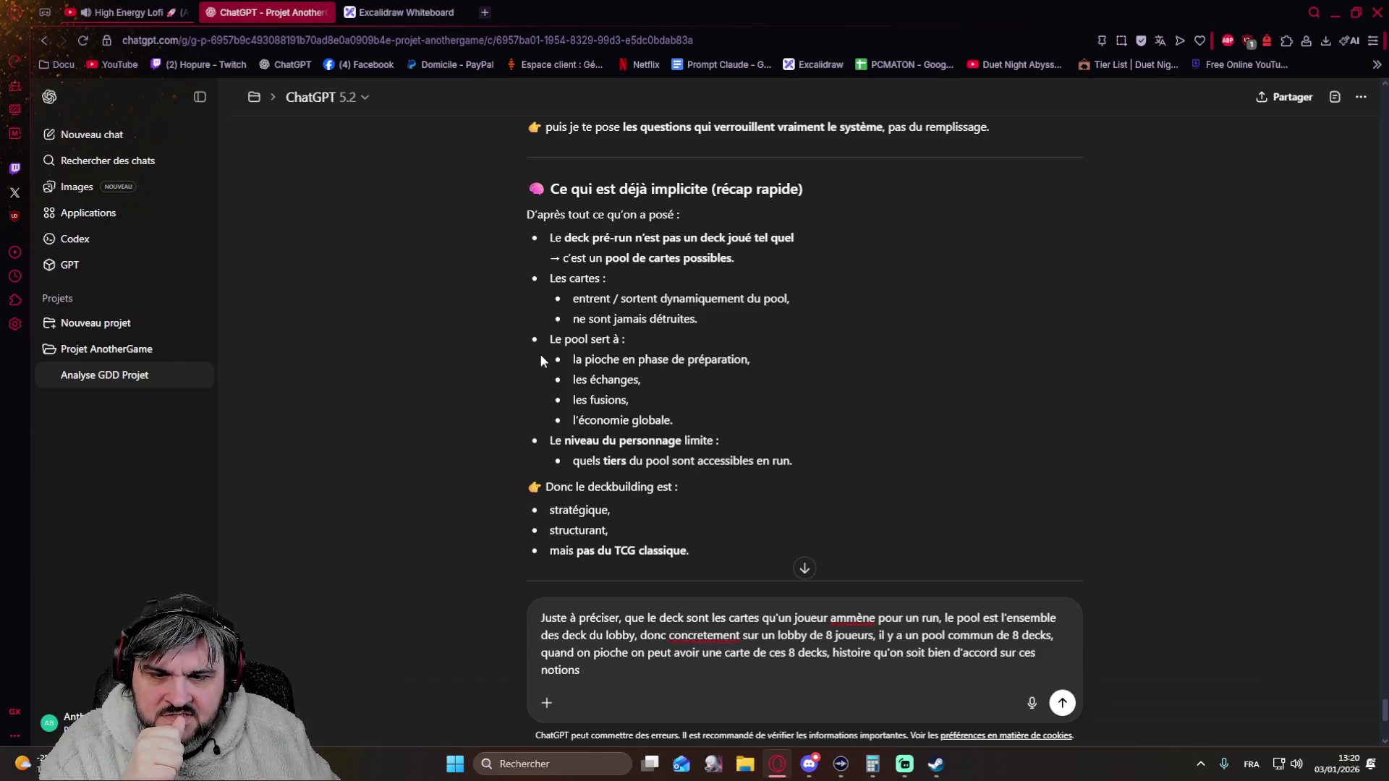
scroll(539, 361, "down", 1)
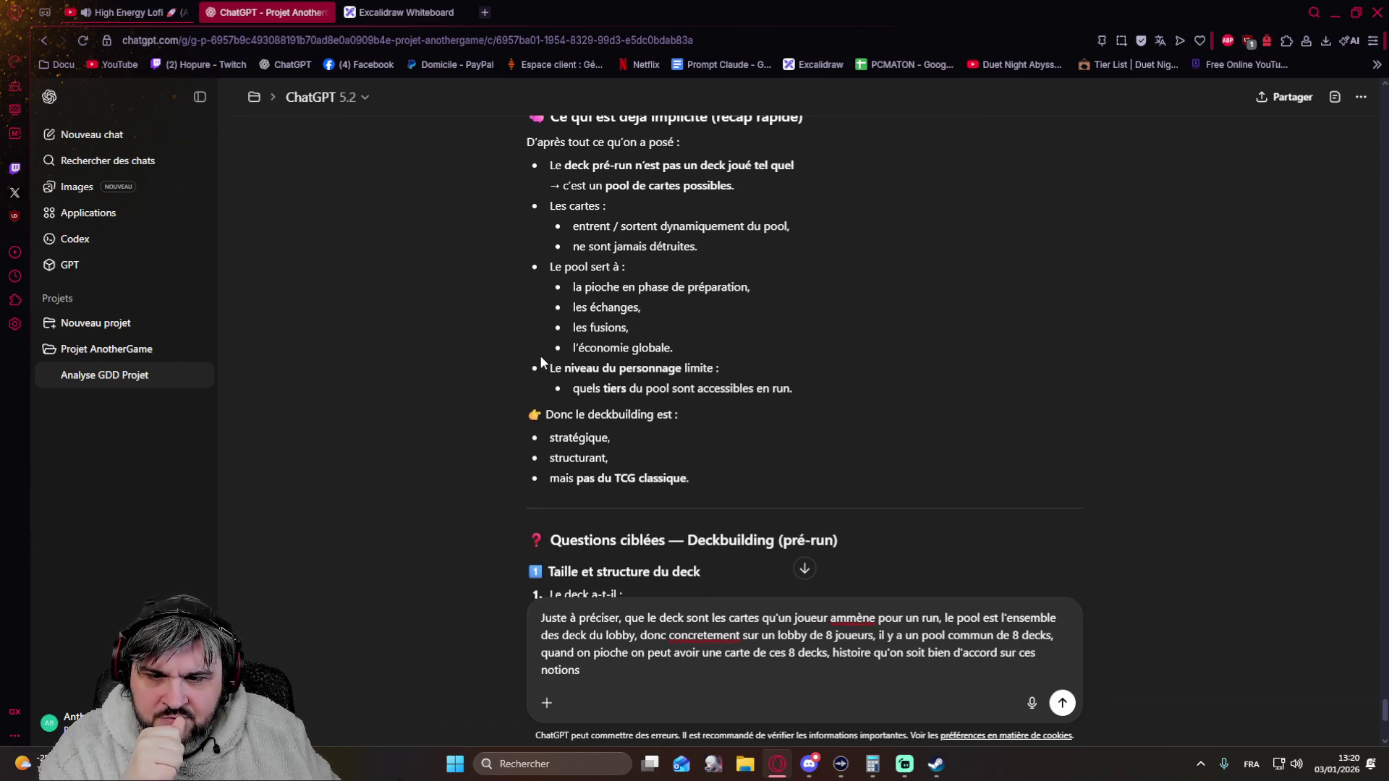
scroll(539, 360, "down", 2)
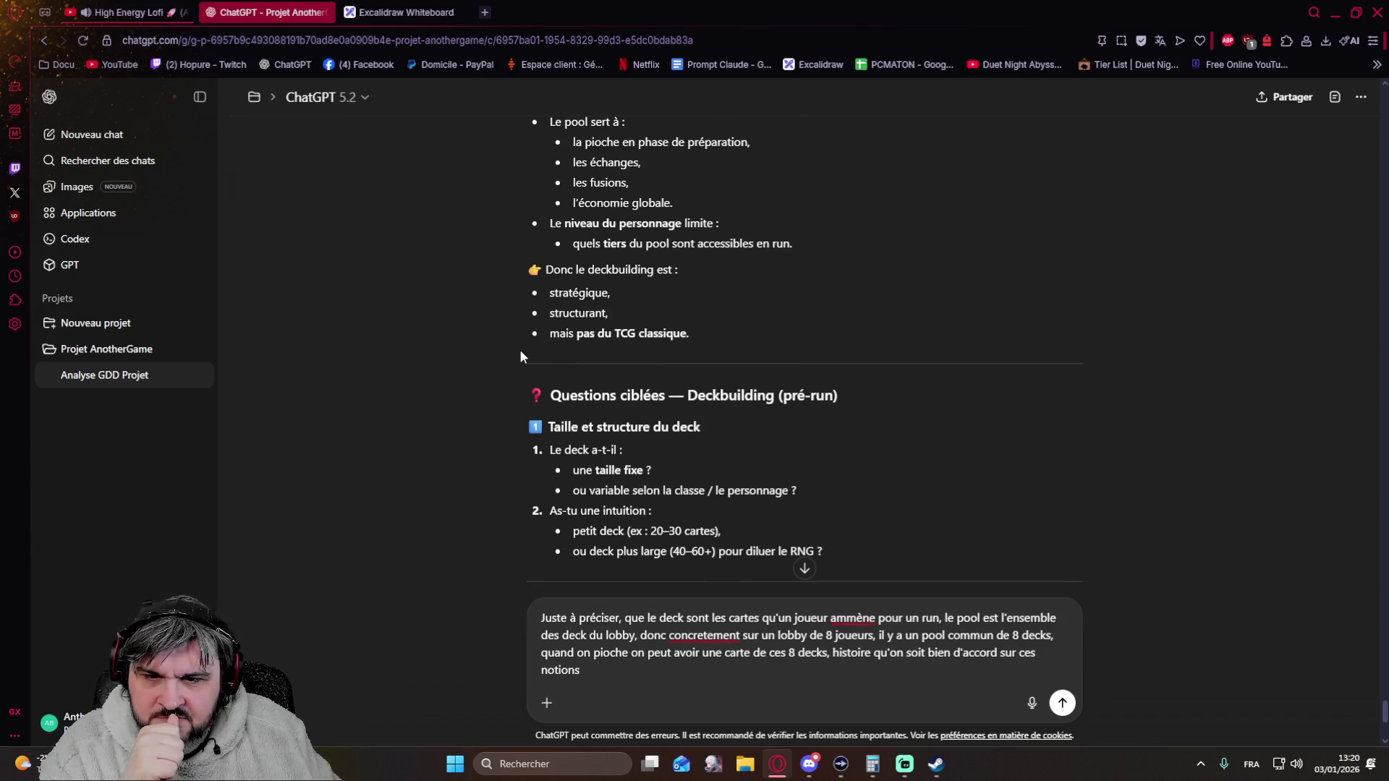
scroll(520, 350, "down", 1)
scroll(519, 351, "down", 1)
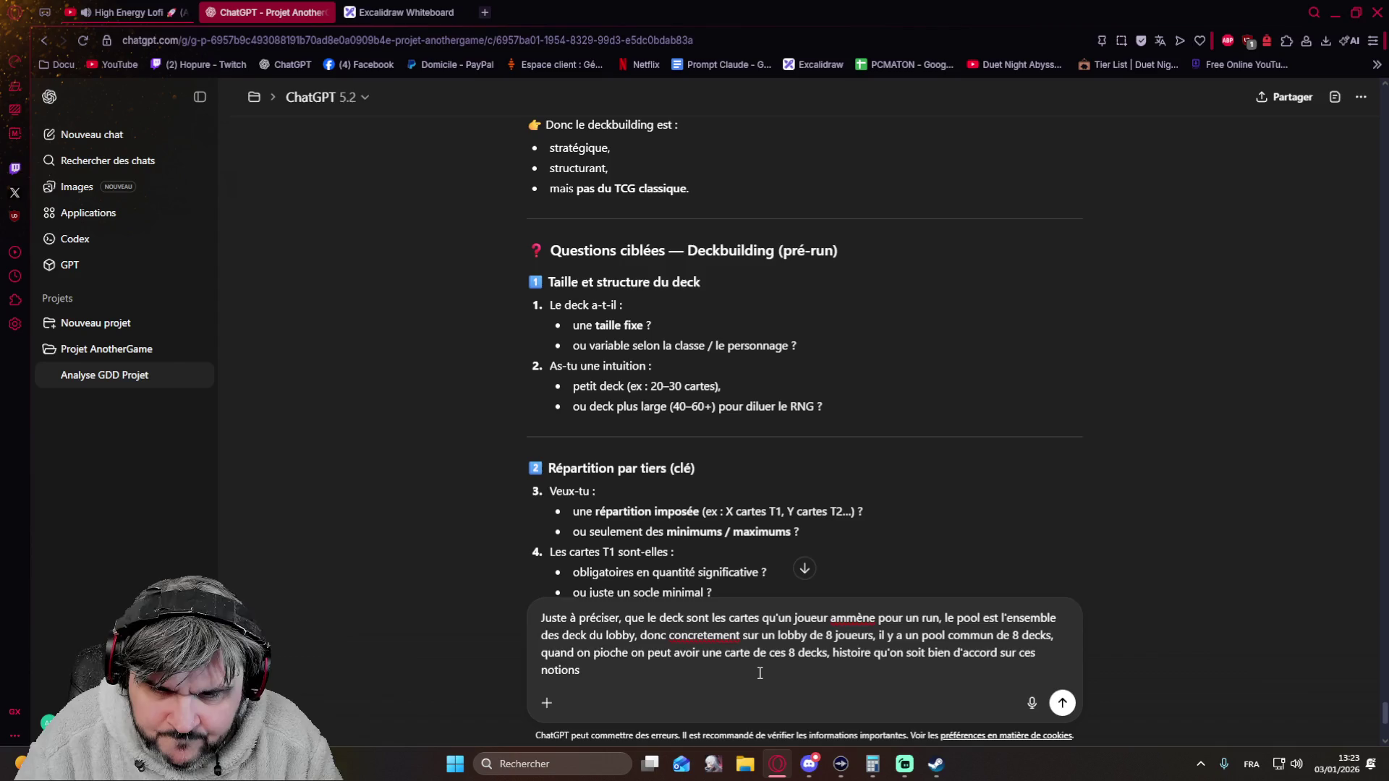
- Add a paragraph asking to discuss and validate together before re-asking the missing questions
key("shift+Return")
key("shift+Return")
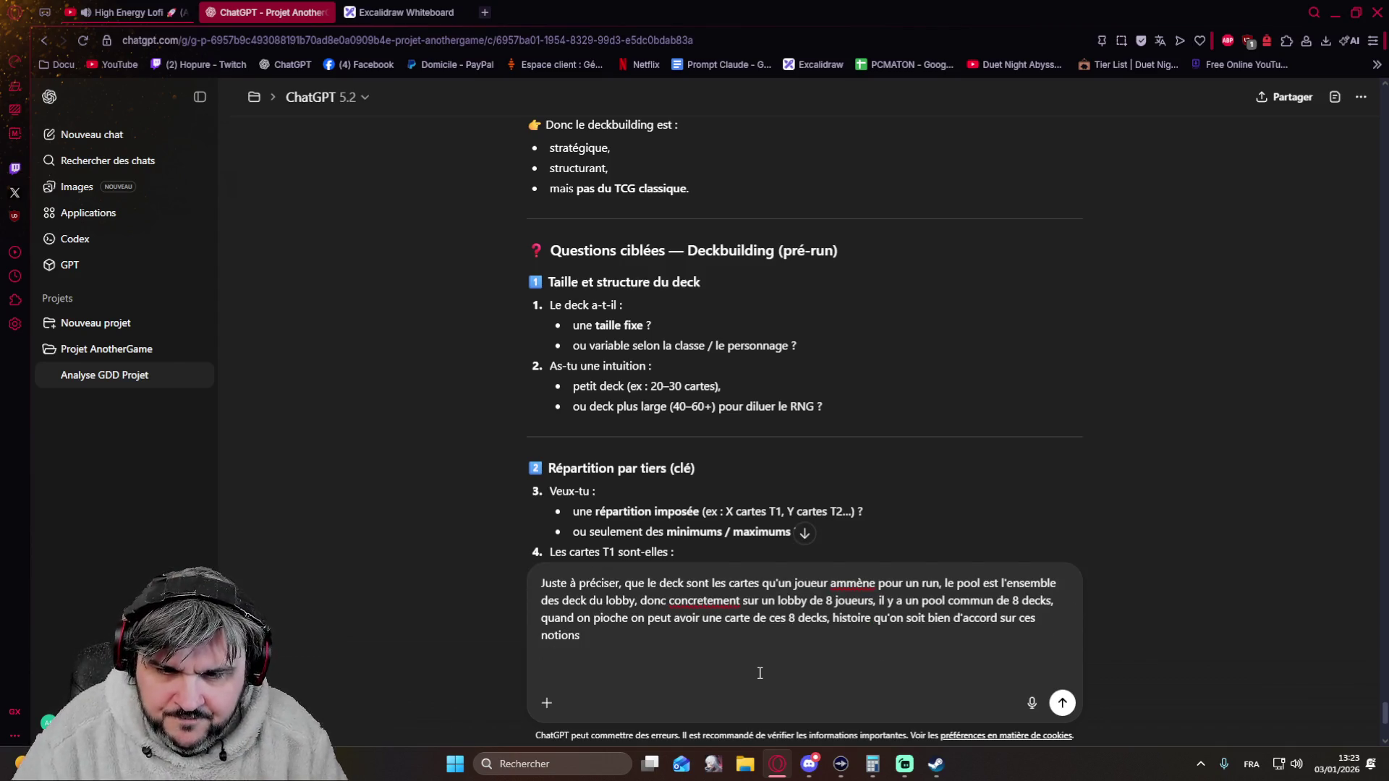
type("avant d'attaquer les question, on doit voir ")
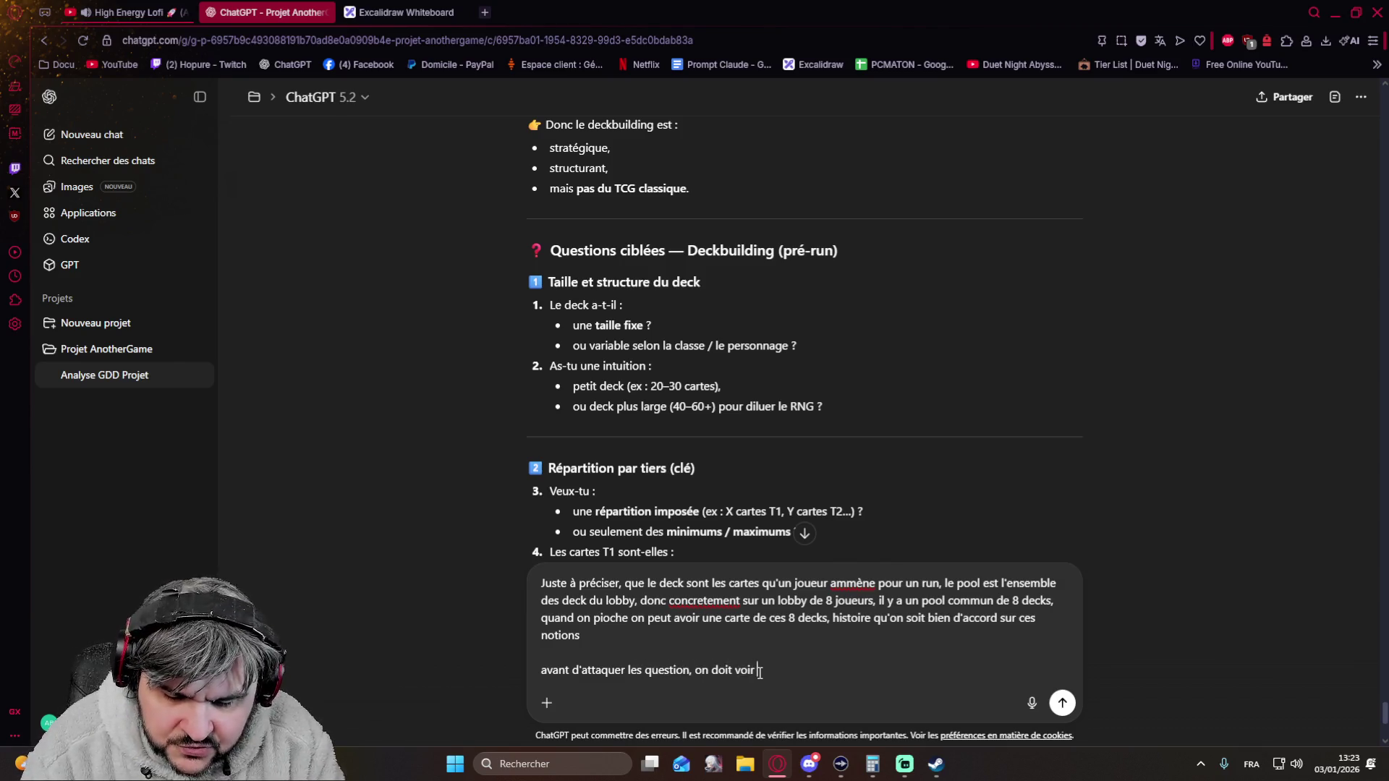
type("un truc ensemble")
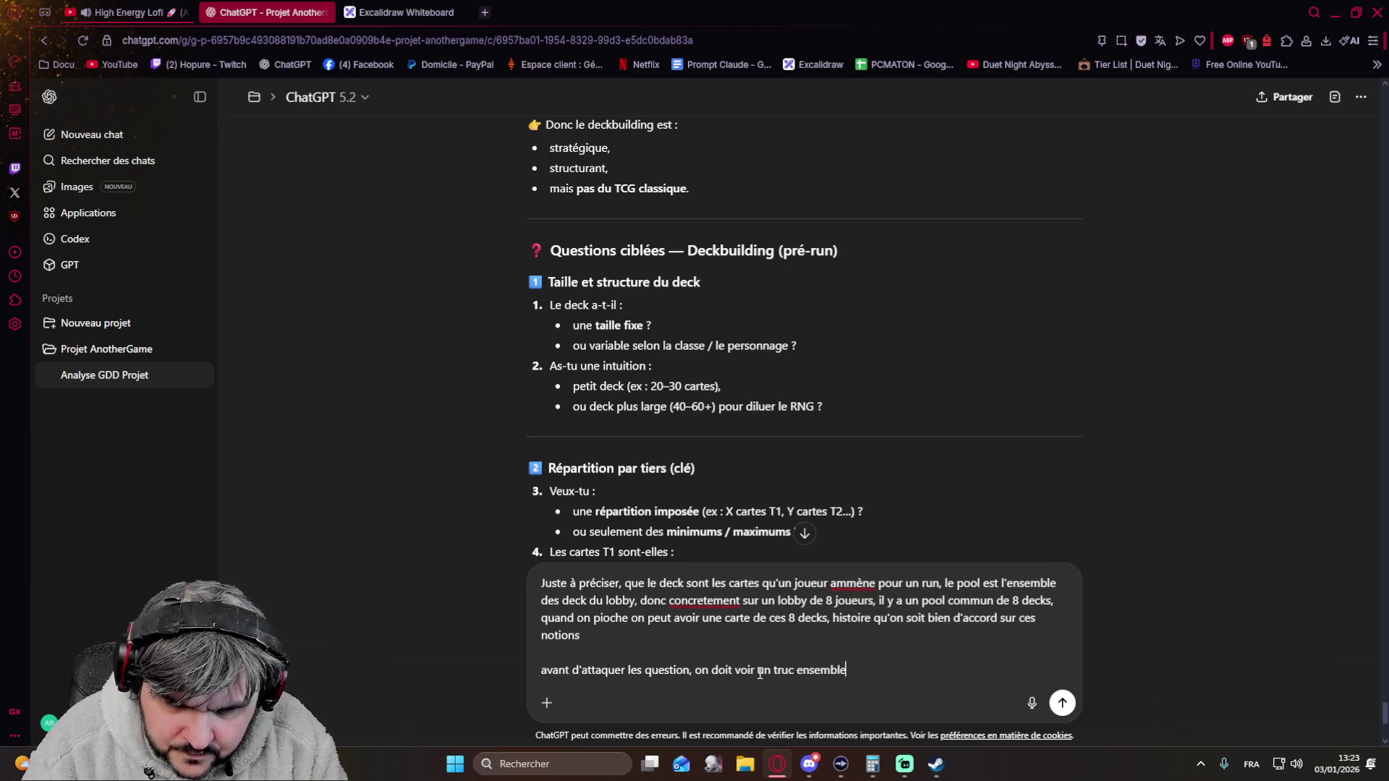
type(", ")
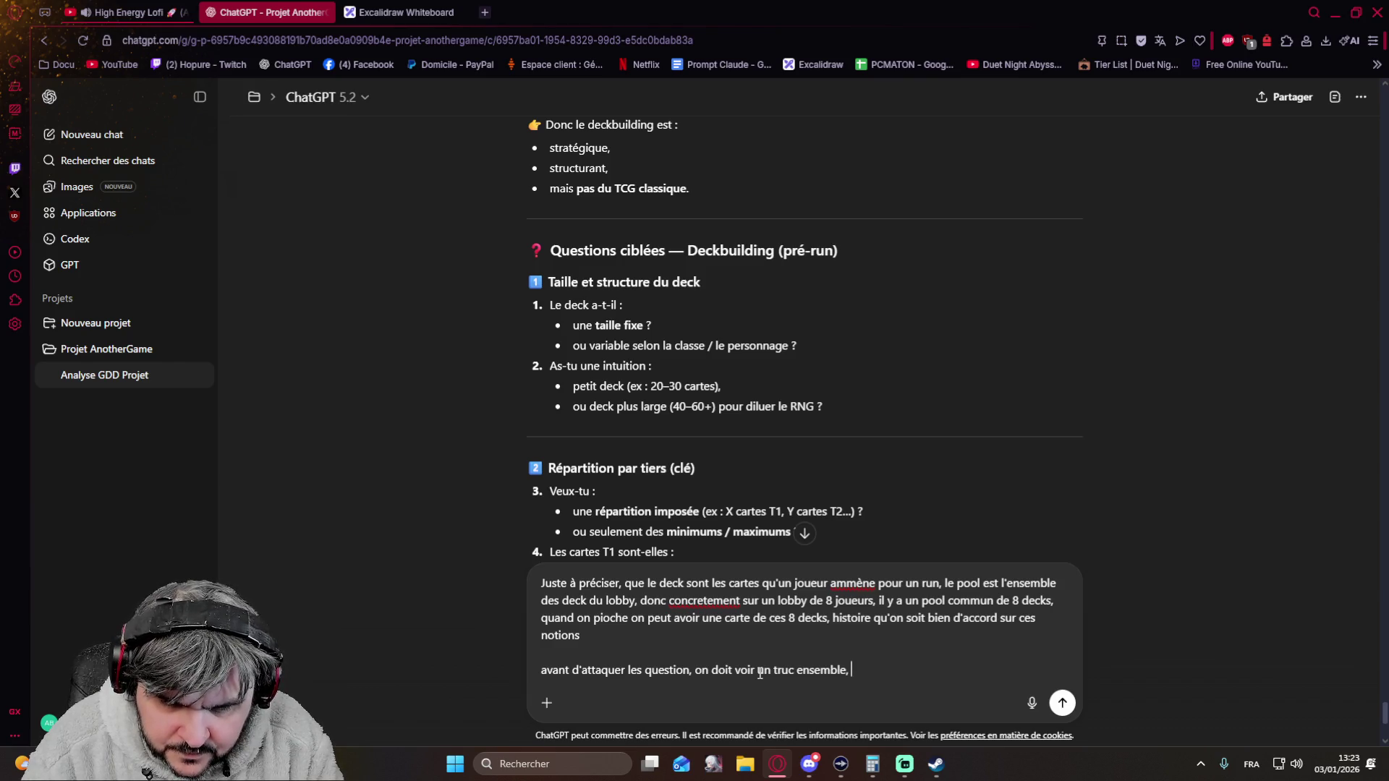
type("on en discuter, on valide et ensuite tu me ")
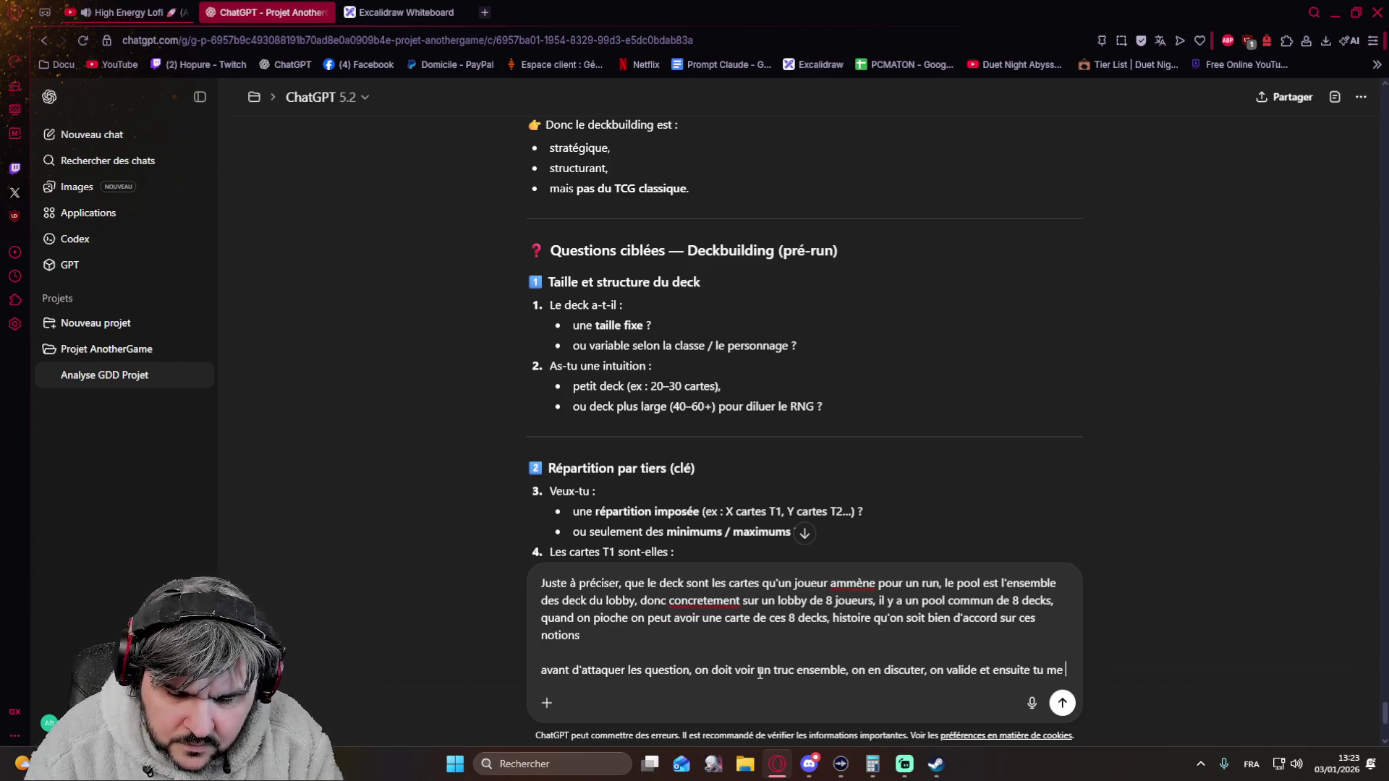
type("repose les questions manquante")
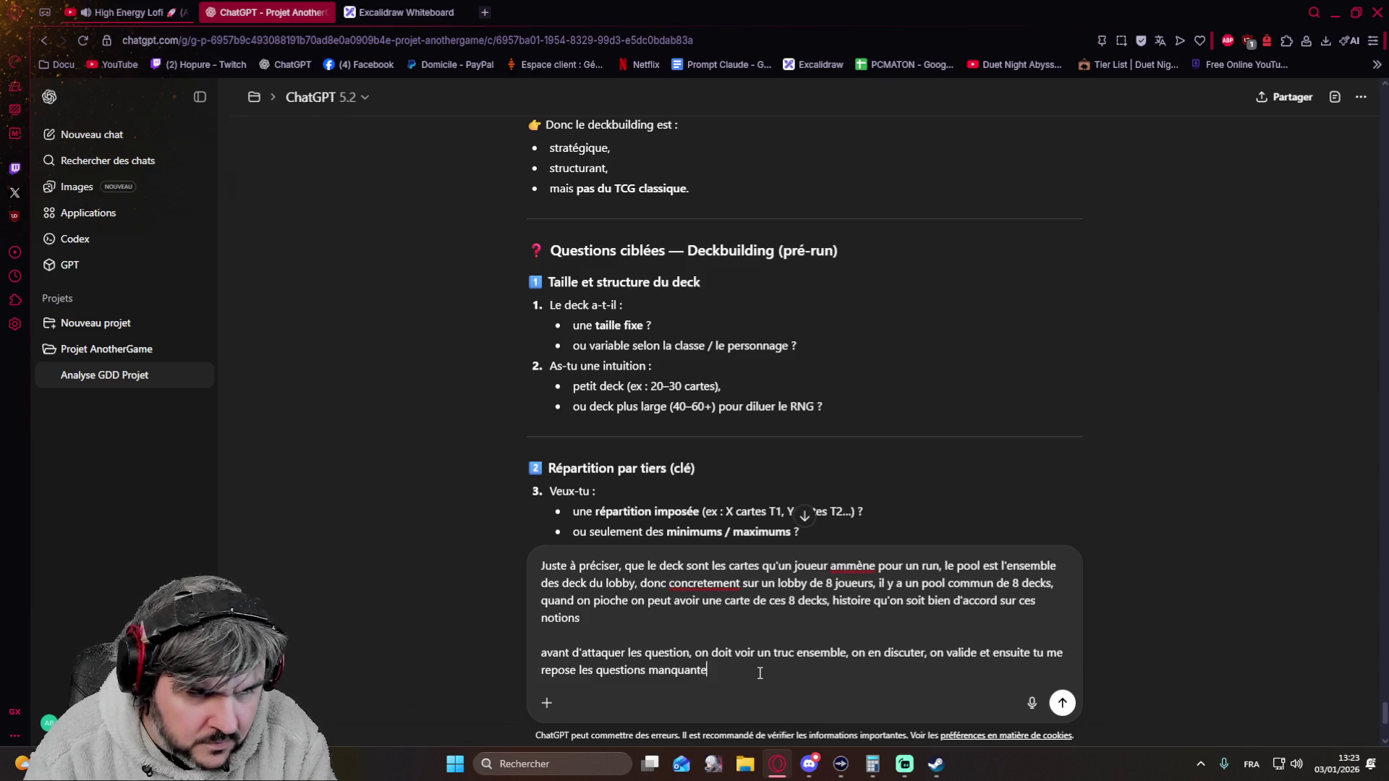
type("s,")
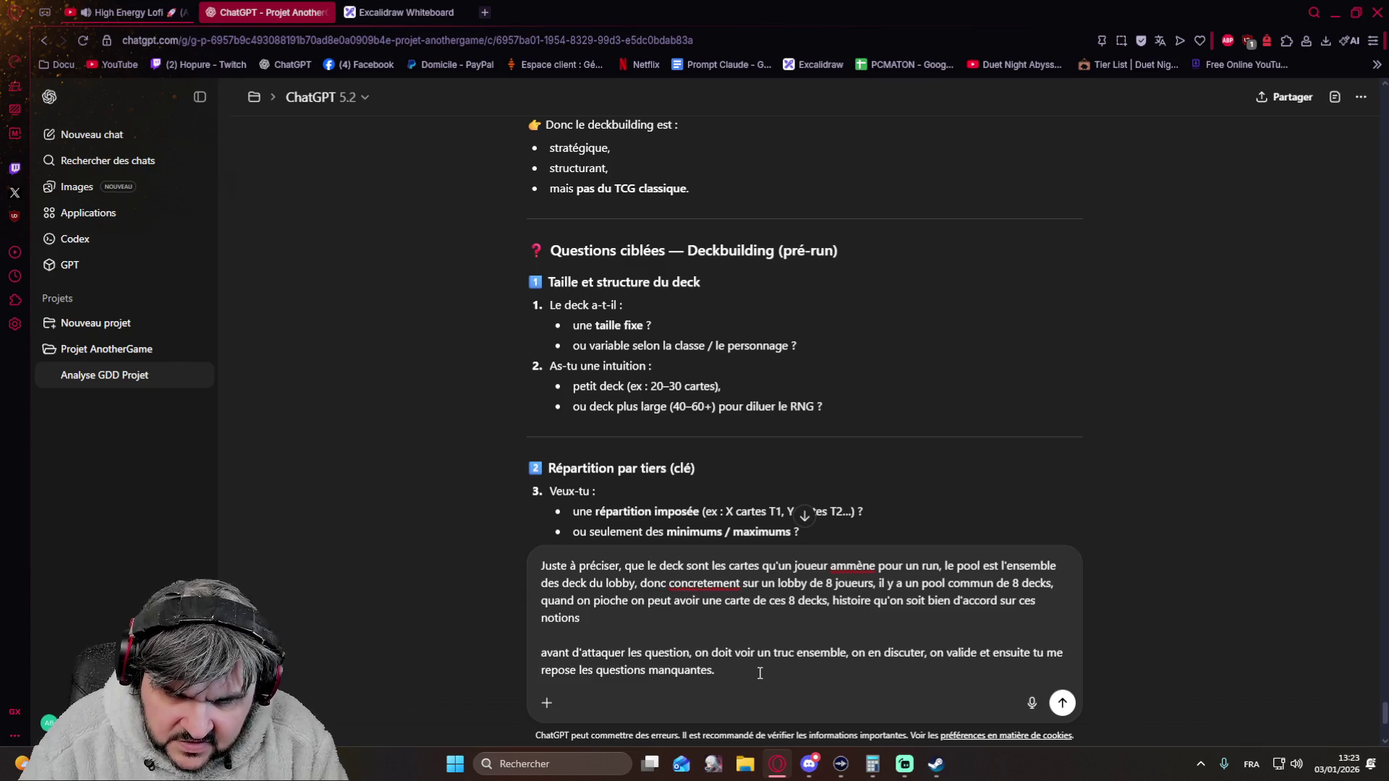
key("shift+Return")
key("shift+Return")
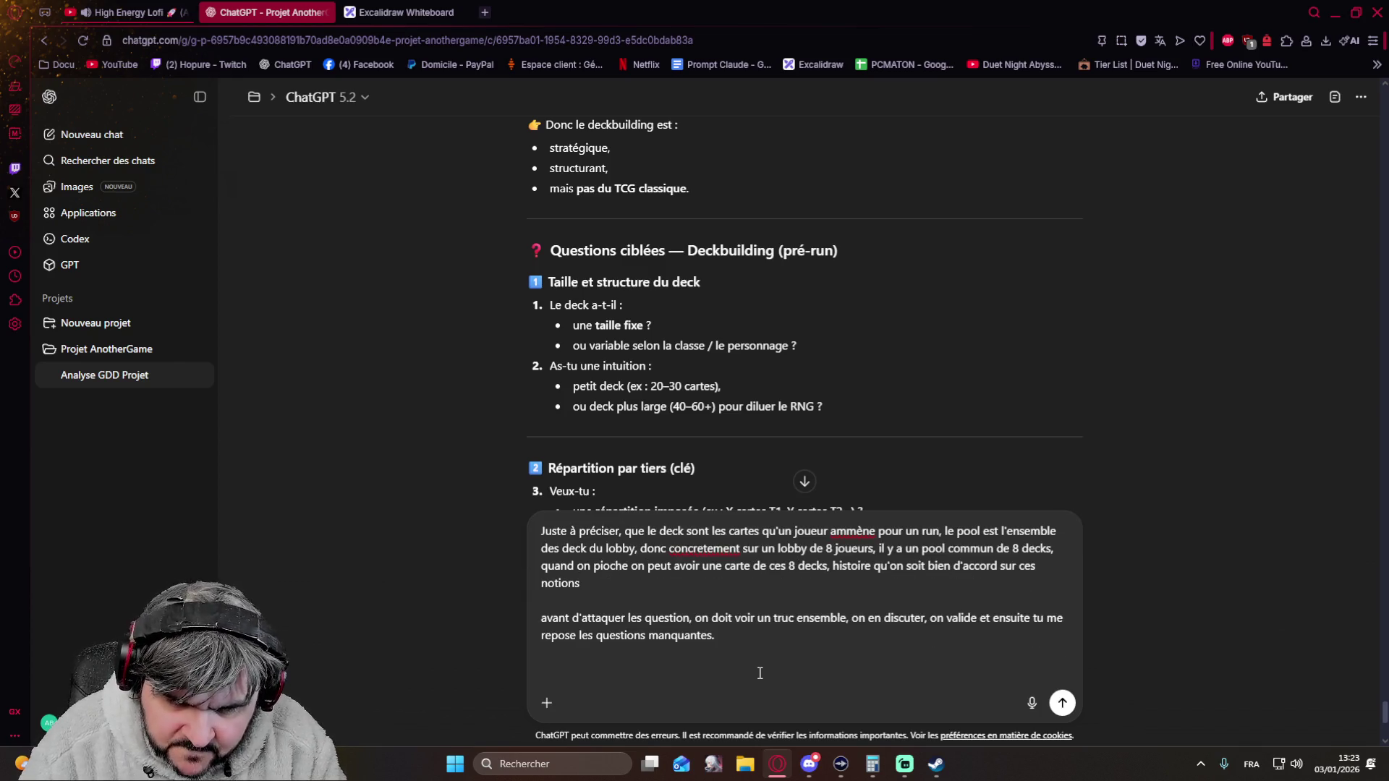
type("Pour le deckbuilding")
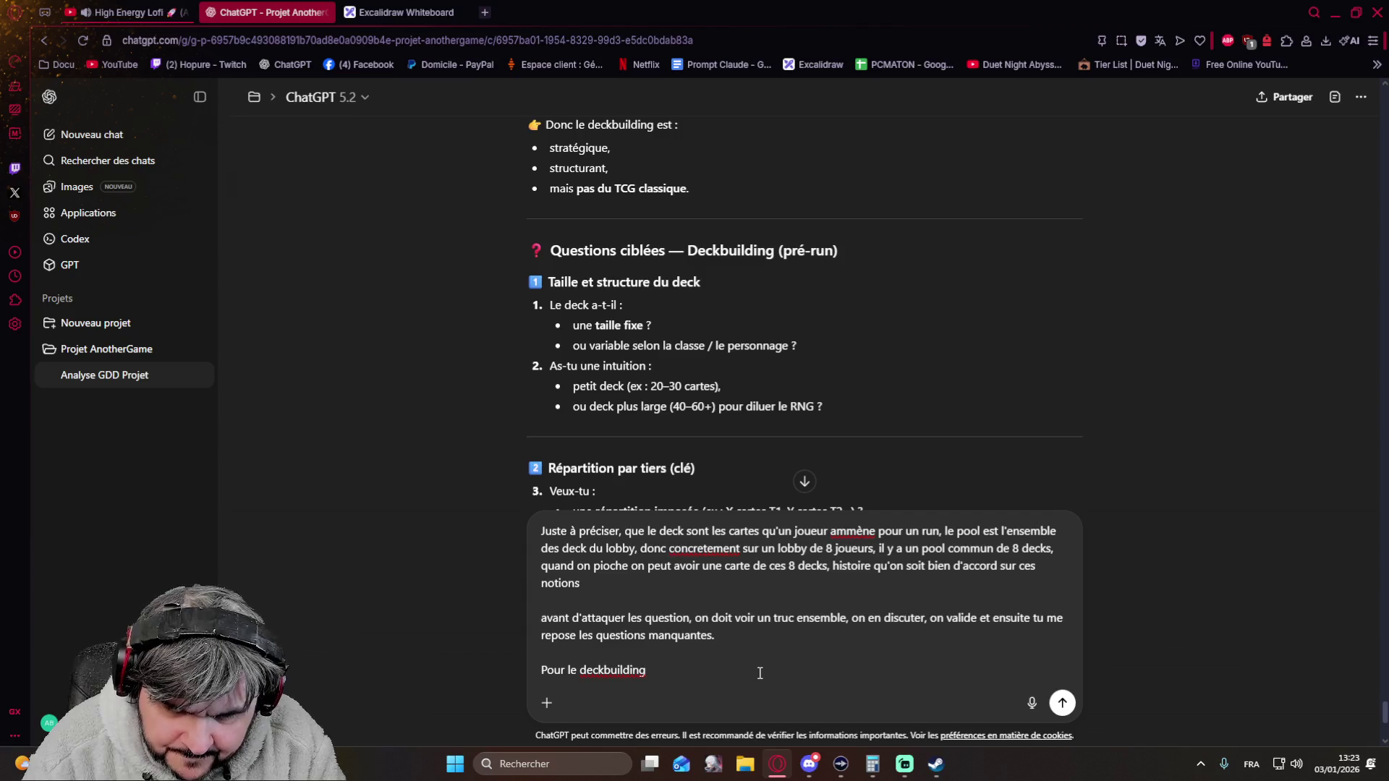
type(", il faut s'assurer")
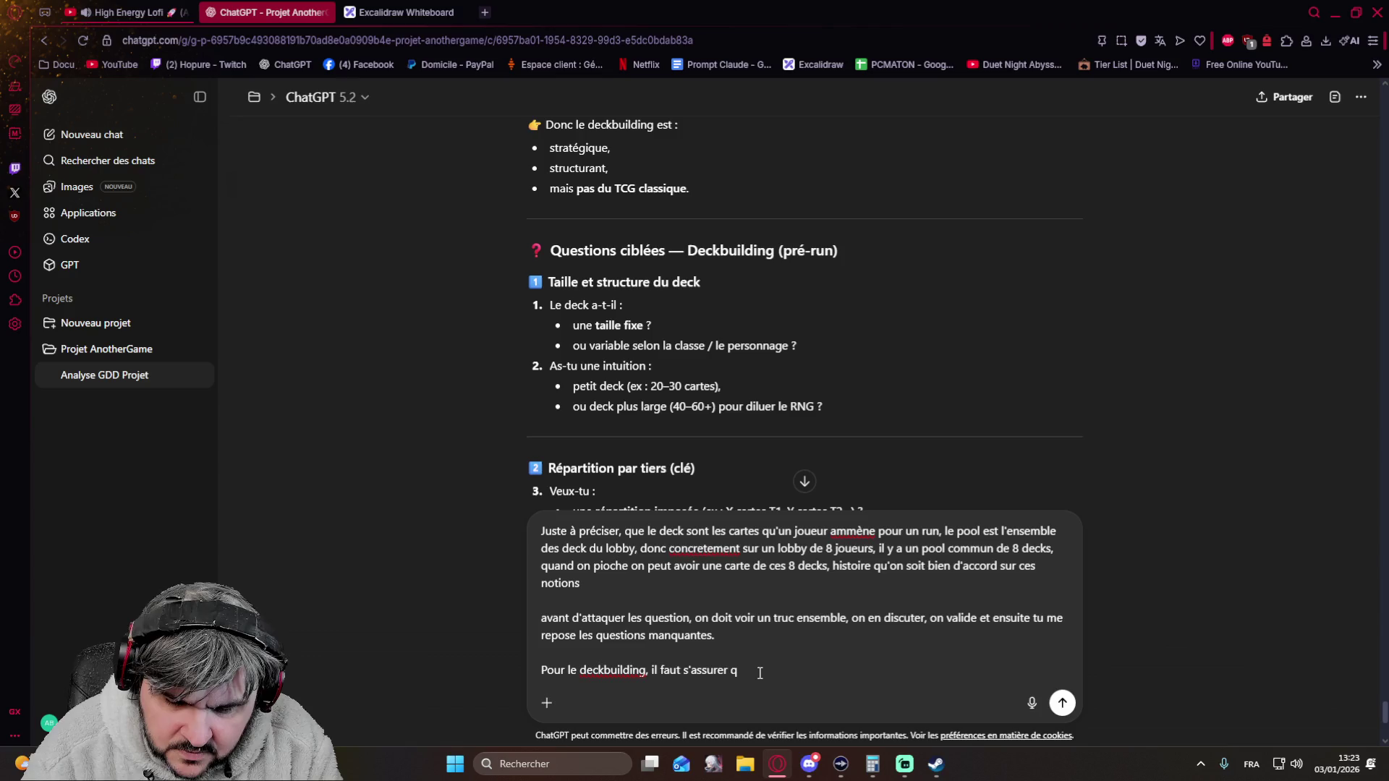
type(" qu'il y")
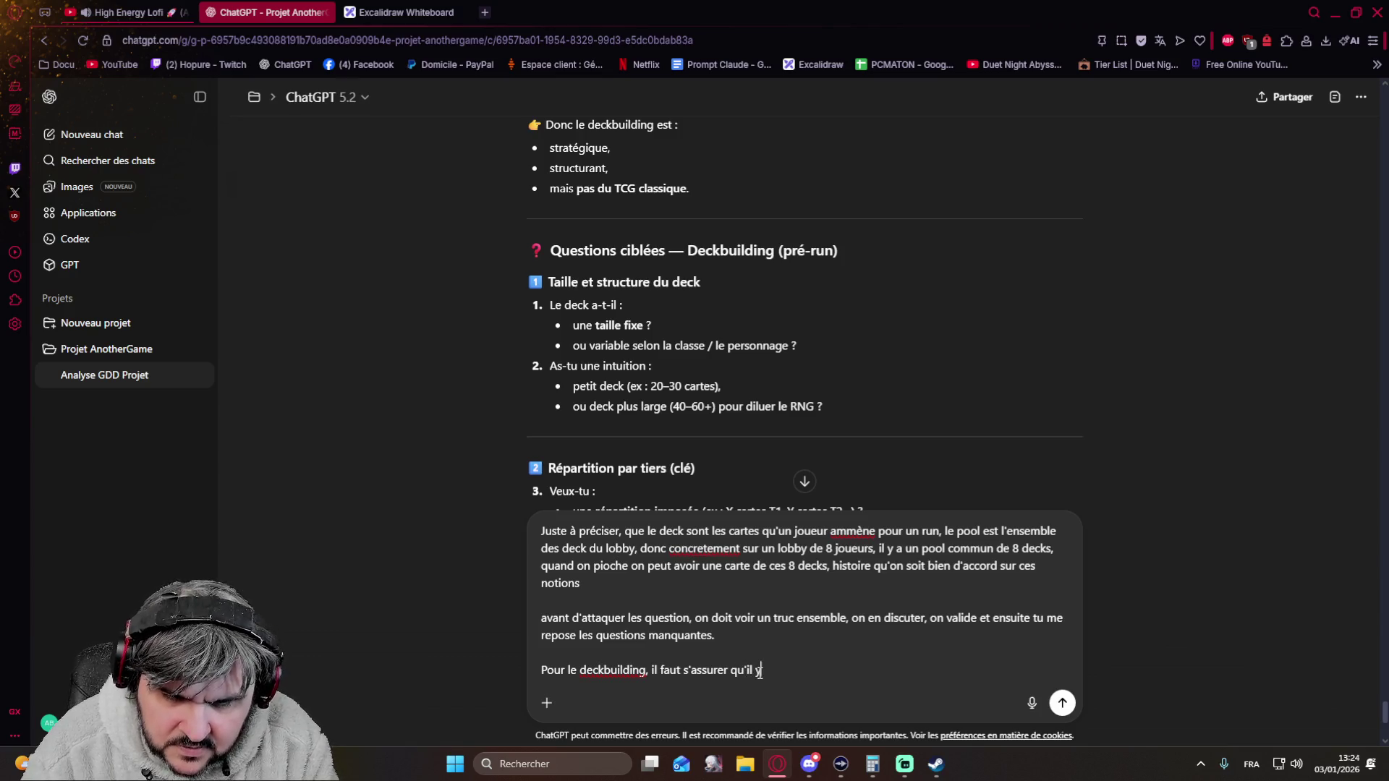
type(" a ait assez de cartes")
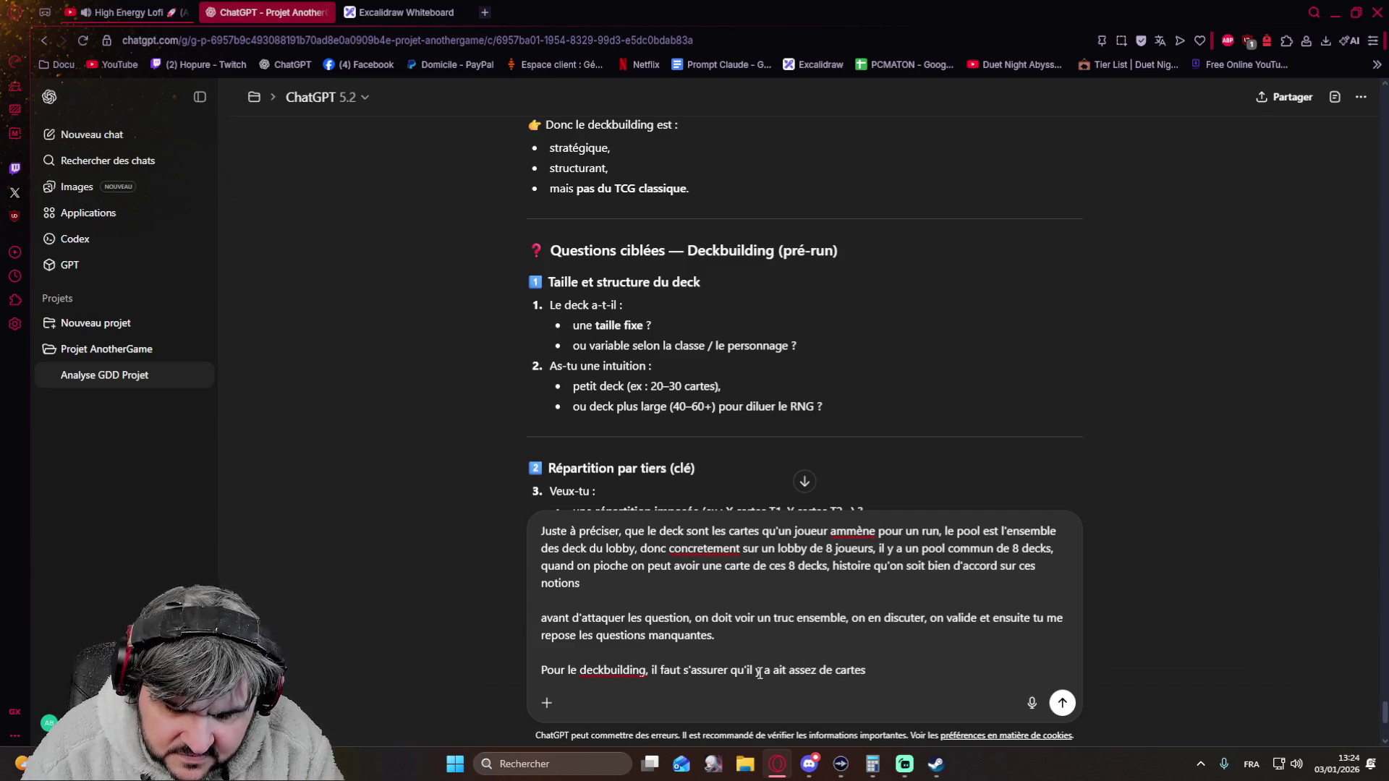
type(" disponible dans le pool pour ne pas e")
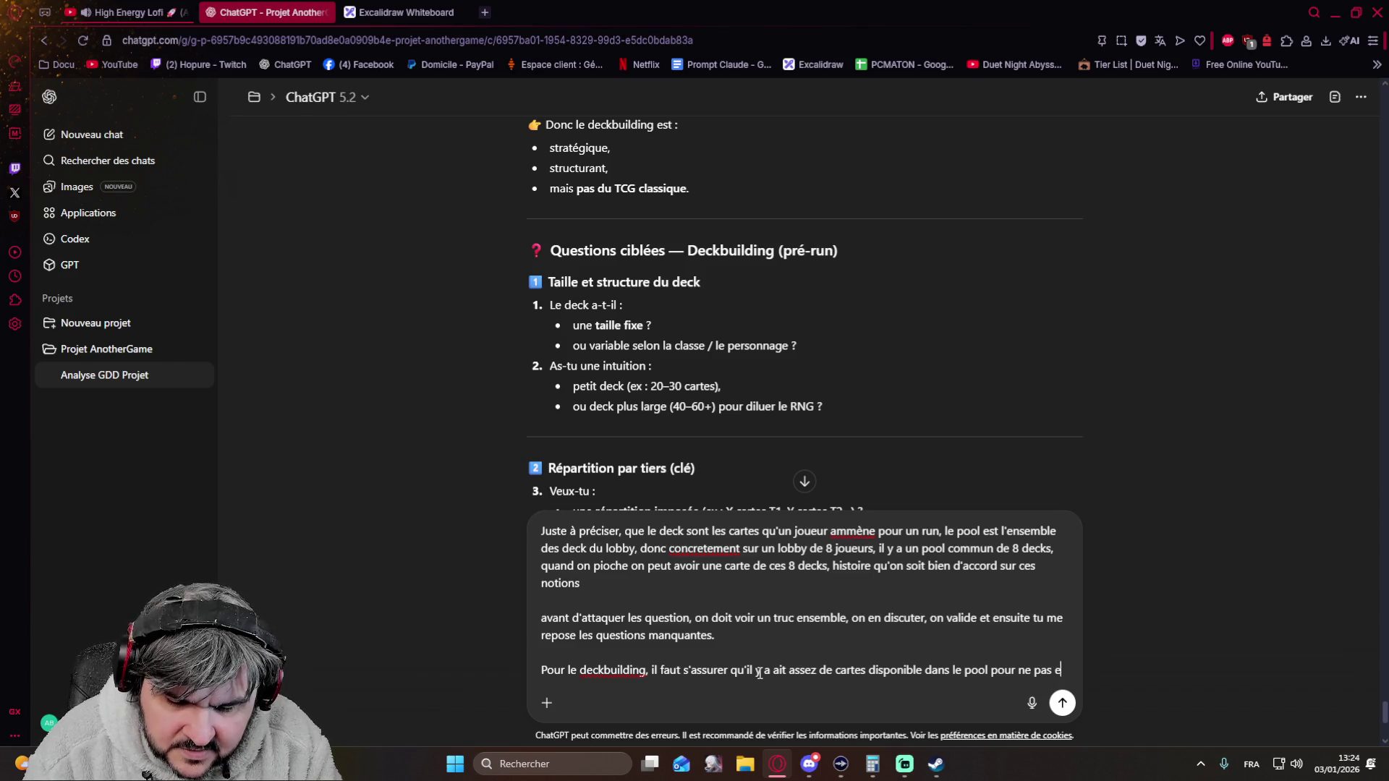
type("^tre en manque de")
- Write the deckbuilding paragraph arguing the shared pool needs enough cards of each tier for 8 players
key("BackSpace")
key("BackSpace")
key("BackSpace")
key("BackSpace")
key("BackSpace")
key("BackSpace")
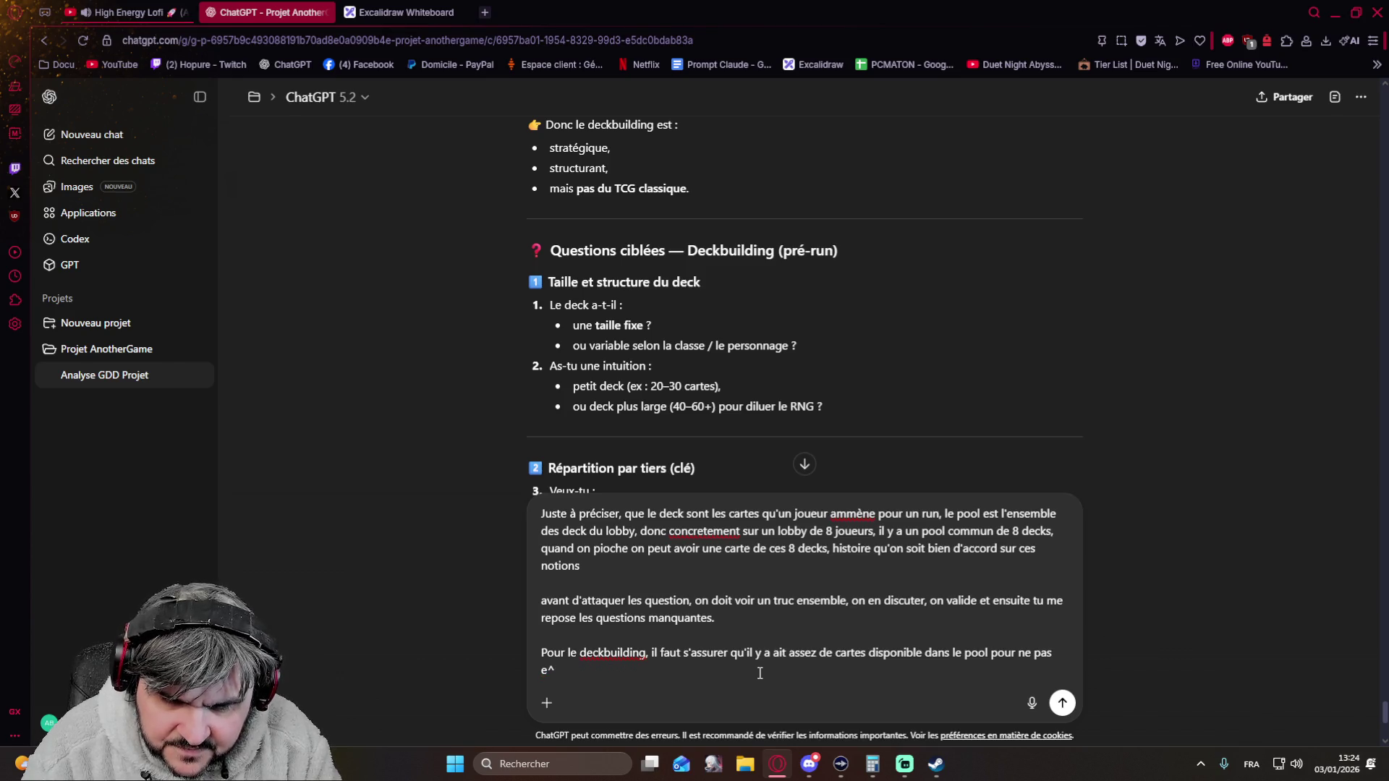
key("BackSpace")
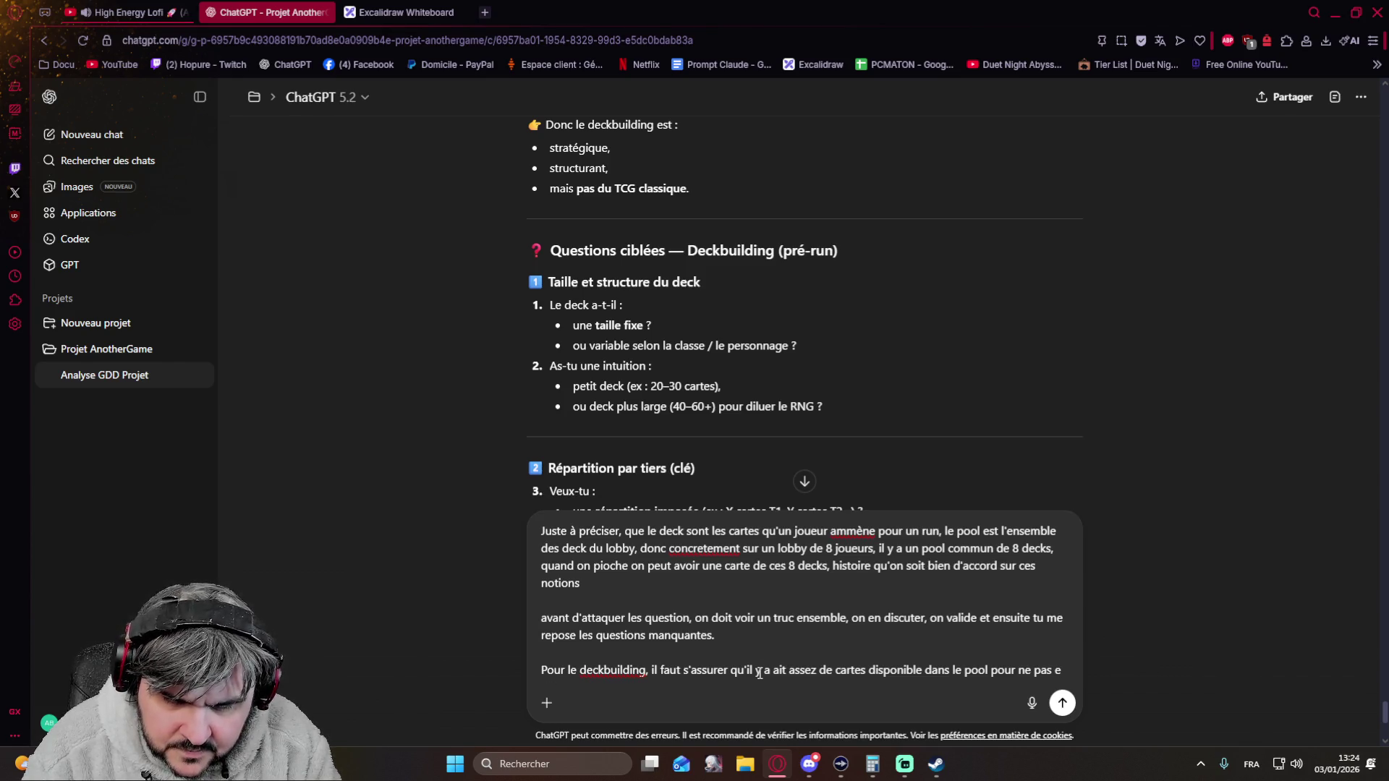
key("BackSpace")
type("re")
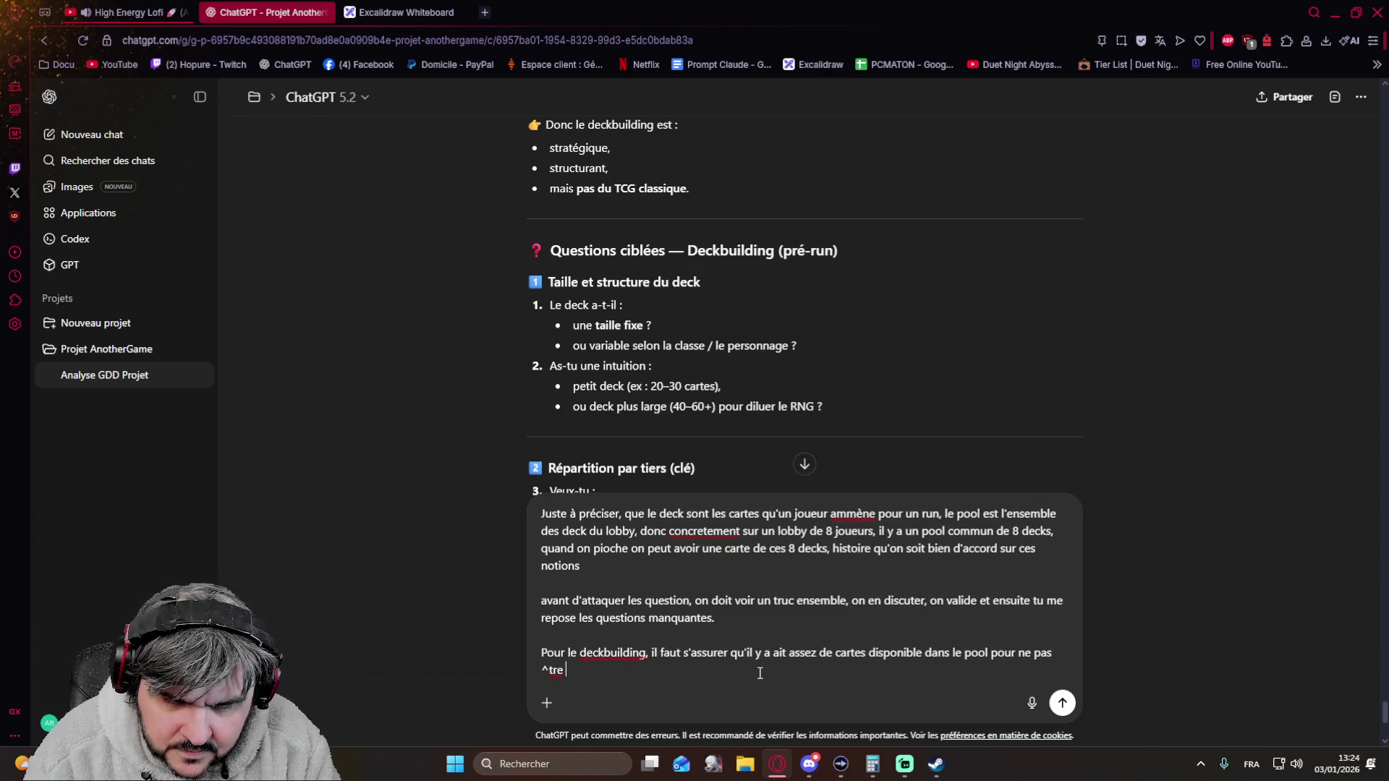
key("BackSpace")
key("BackSpace")
key("BackSpace")
key("BackSpace")
key("BackSpace")
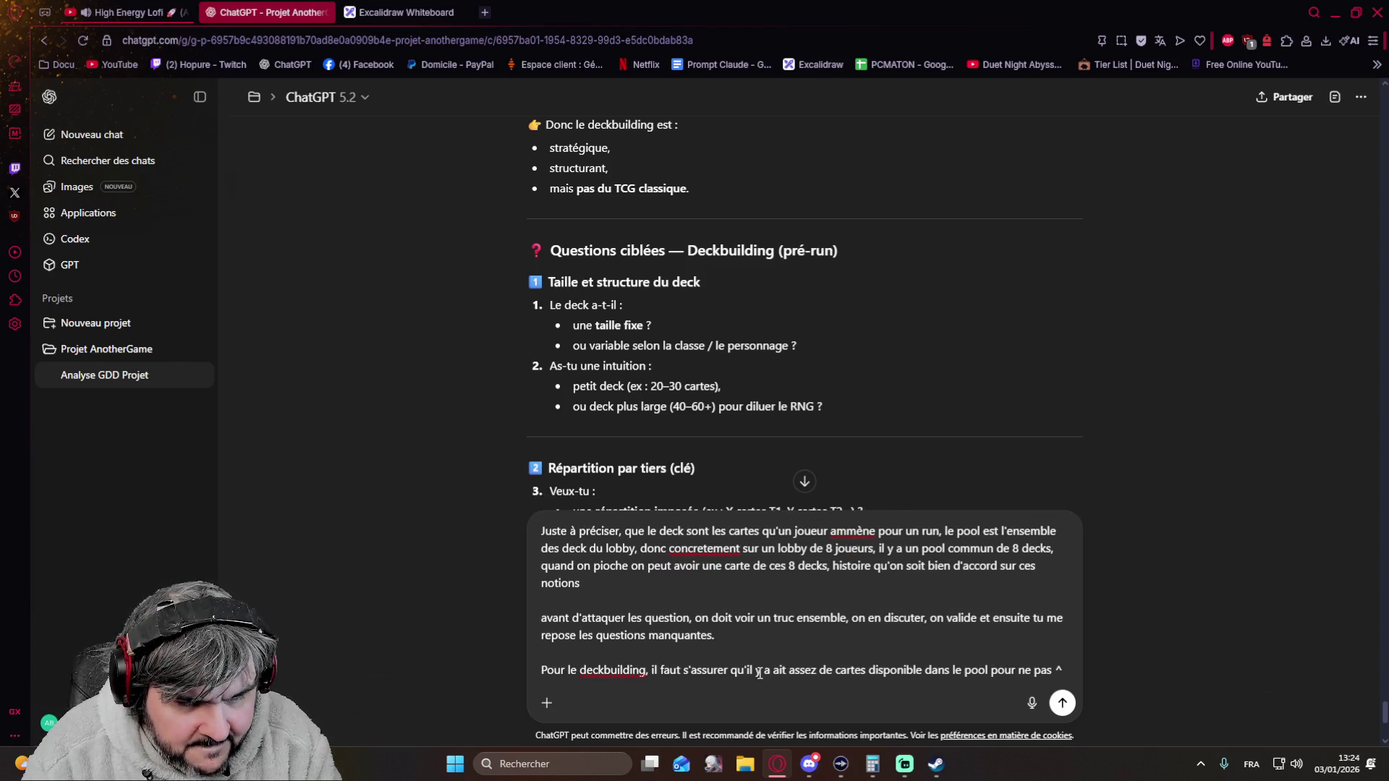
type("êt")
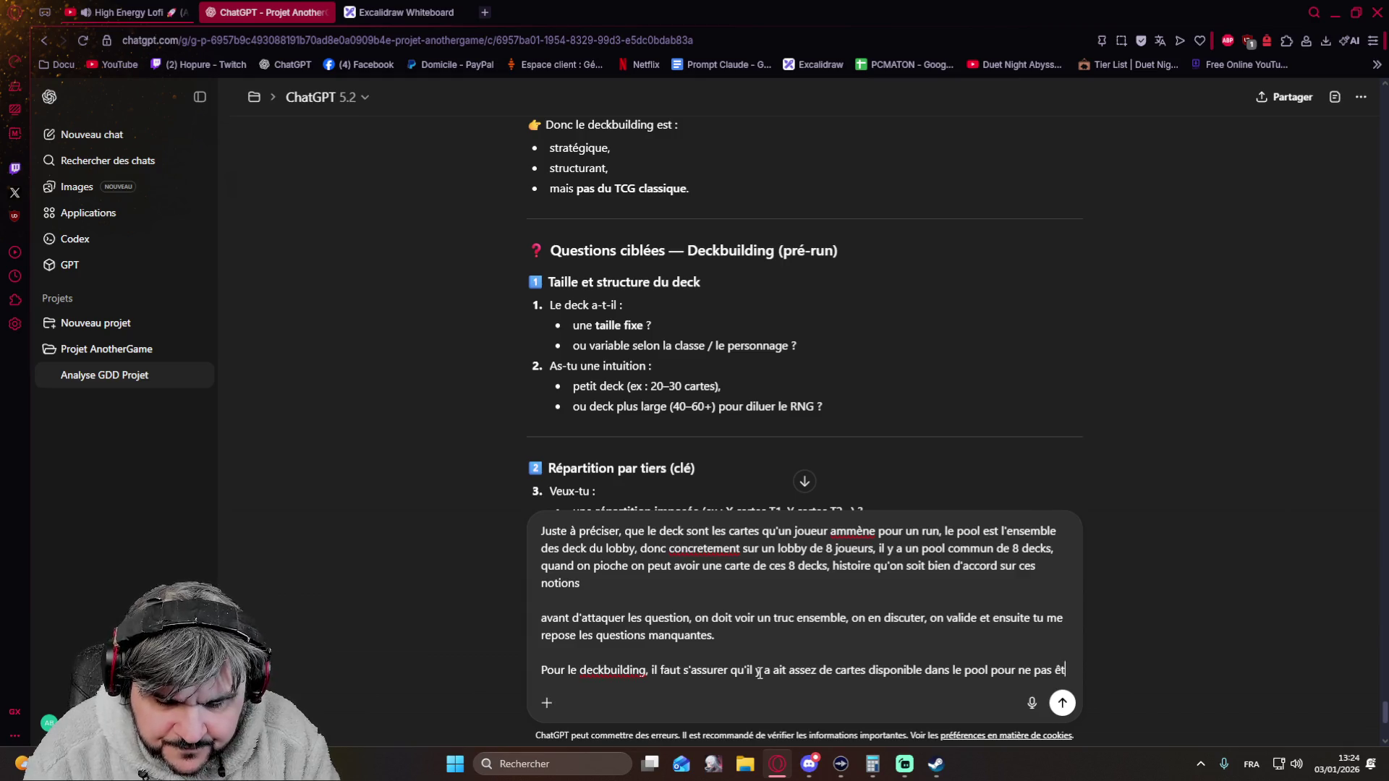
type("re en manque de TX, je m'explique. Lobby de 8 joueurs donc 8 deck.")
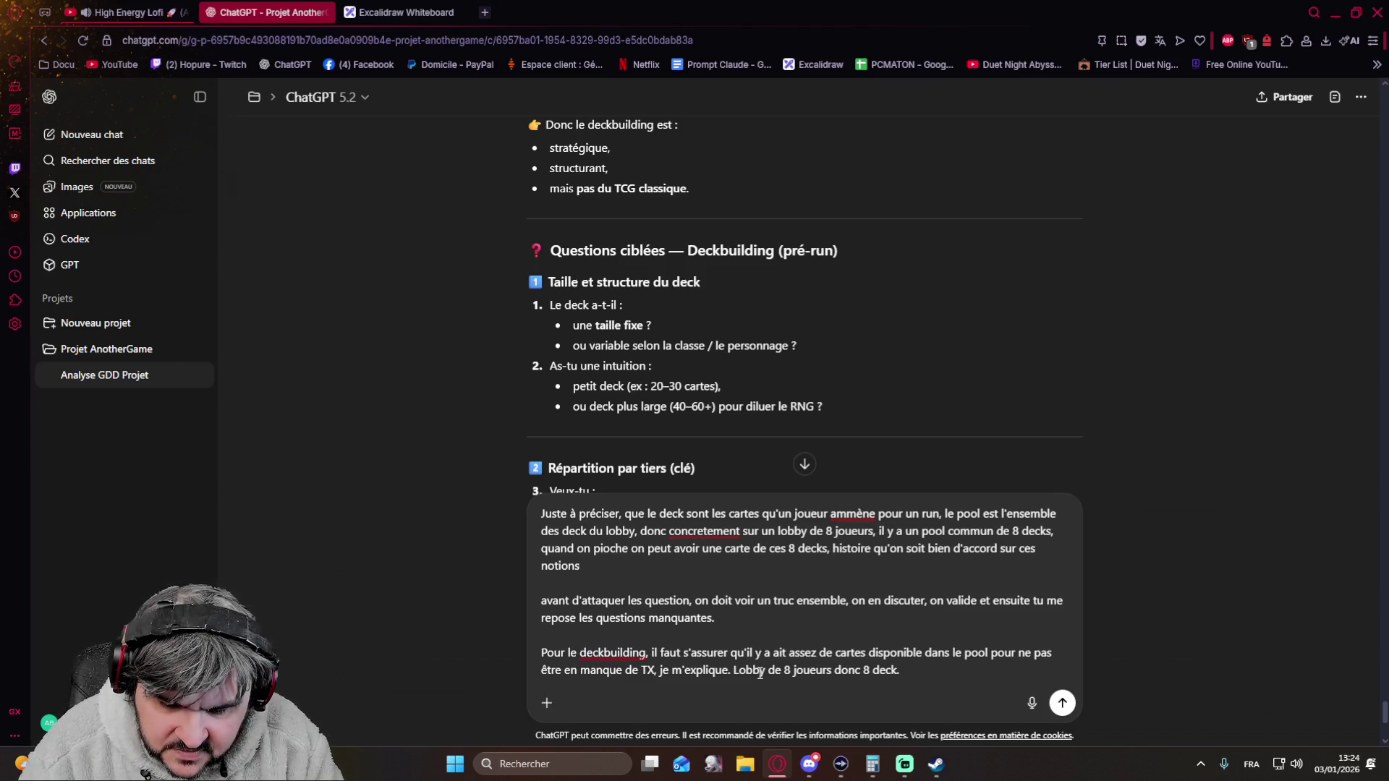
type(" Il faut qu'il y ait assez de T1 pour anticiper le fait que")
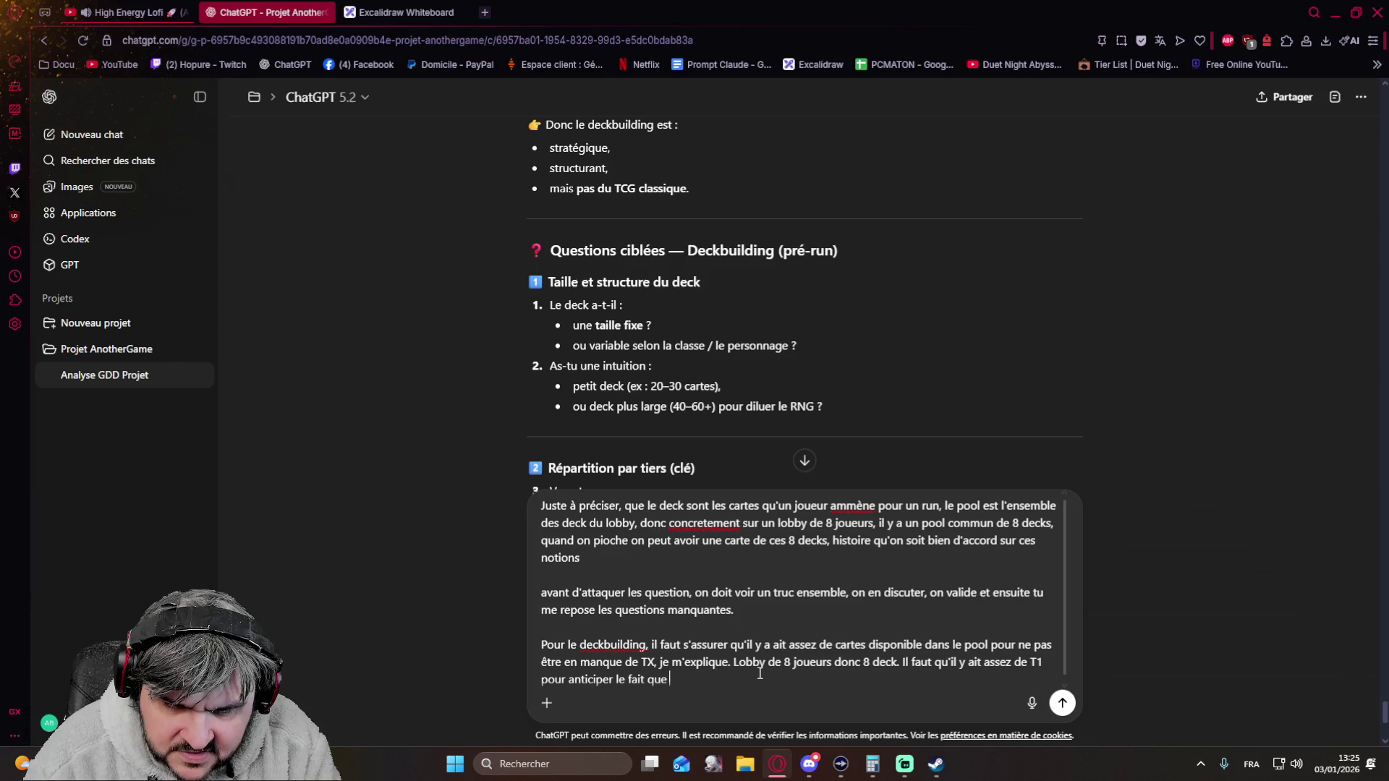
key("BackSpace")
key("BackSpace")
key("BackSpace")
key("BackSpace")
key("BackSpace")
key("BackSpace")
key("BackSpace")
key("BackSpace")
key("BackSpace")
key("BackSpace")
key("BackSpace")
key("BackSpace")
key("BackSpace")
key("BackSpace")
key("BackSpace")
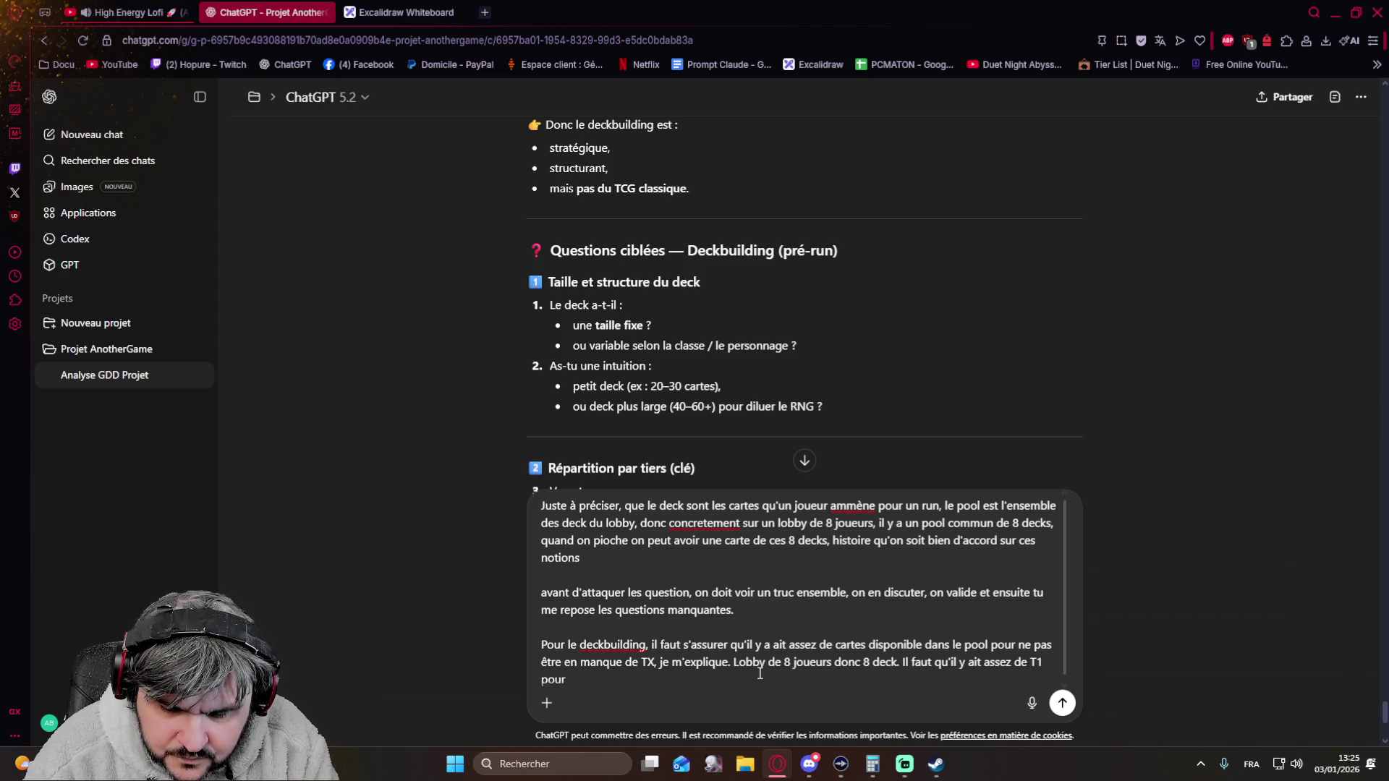
type("les jouer ")
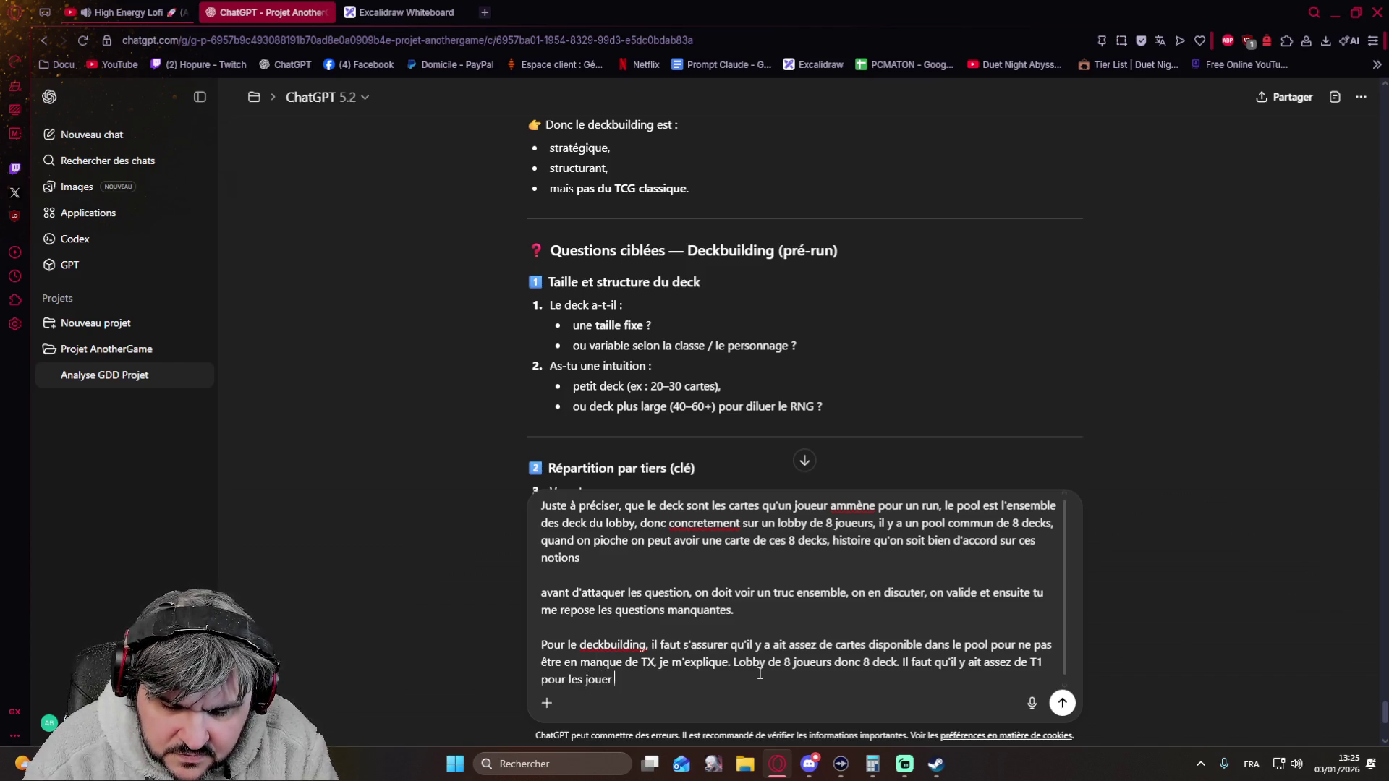
type("dans la rotation au début, mais aussi")
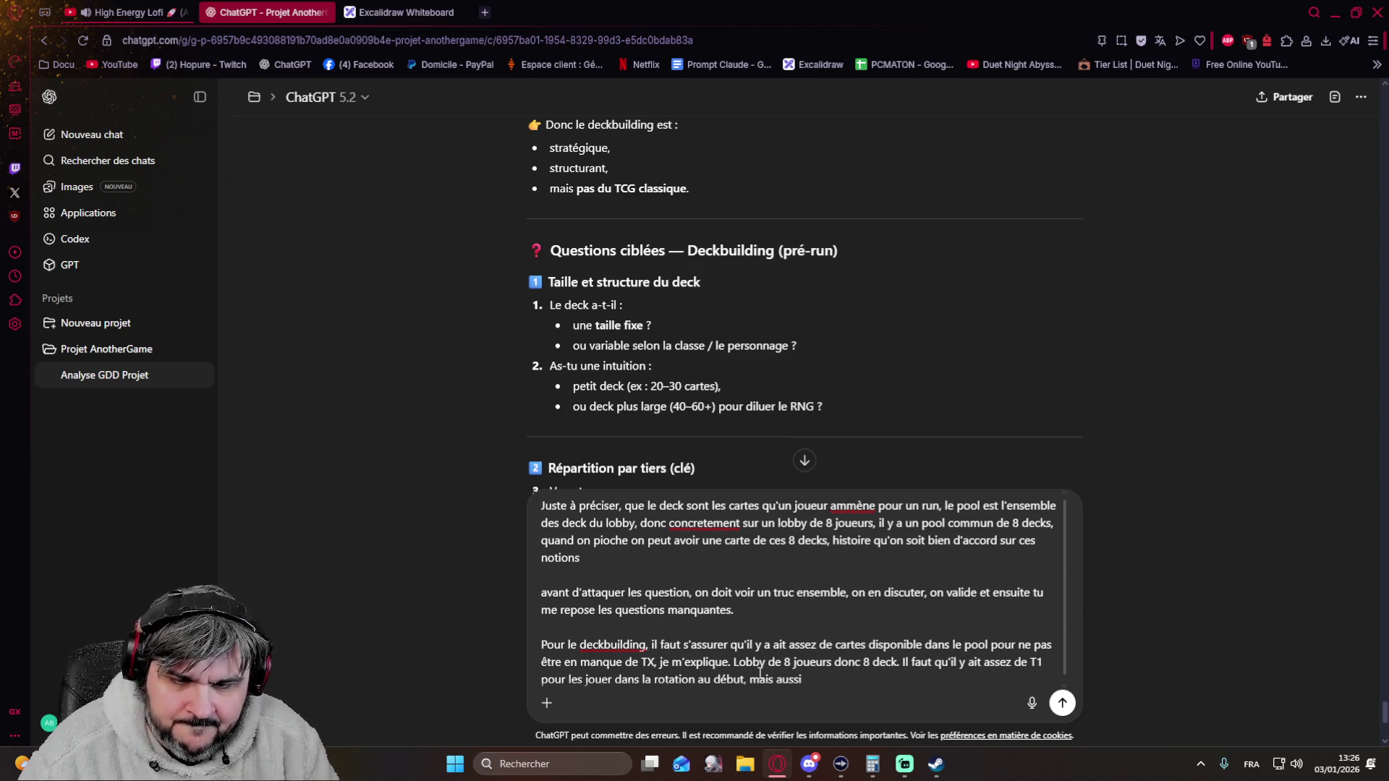
- Reword the paragraph's ending about T1 rotation and cards held in hands, dropping abandoned clauses
key("BackSpace")
key("BackSpace")
key("BackSpace")
key("BackSpace")
key("BackSpace")
key("BackSpace")
key("BackSpace")
key("BackSpace")
key("BackSpace")
key("BackSpace")
key("BackSpace")
key("BackSpace")
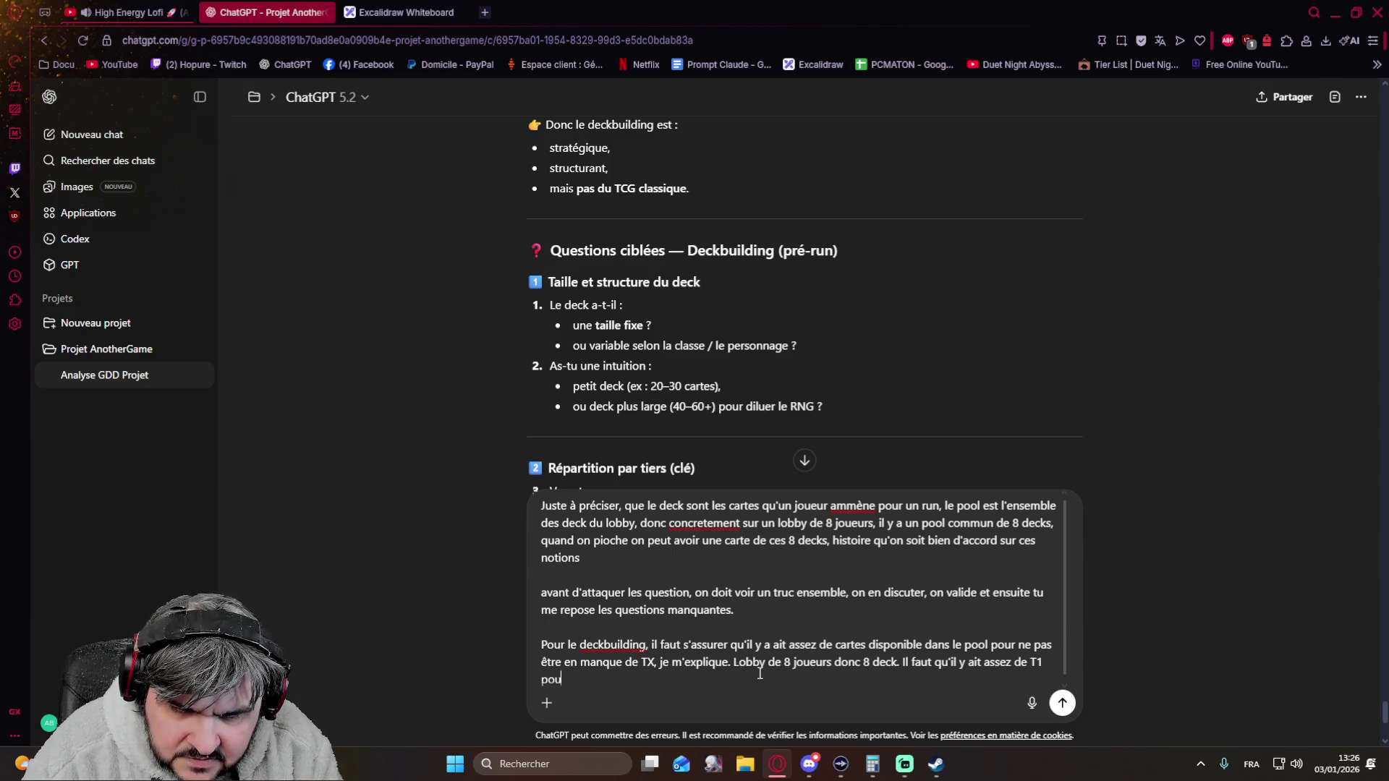
key("BackSpace")
key("BackSpace")
key("BackSpace")
key("BackSpace")
key("BackSpace")
key("BackSpace")
key("BackSpace")
key("BackSpace")
key("BackSpace")
key("BackSpace")
key("BackSpace")
key("BackSpace")
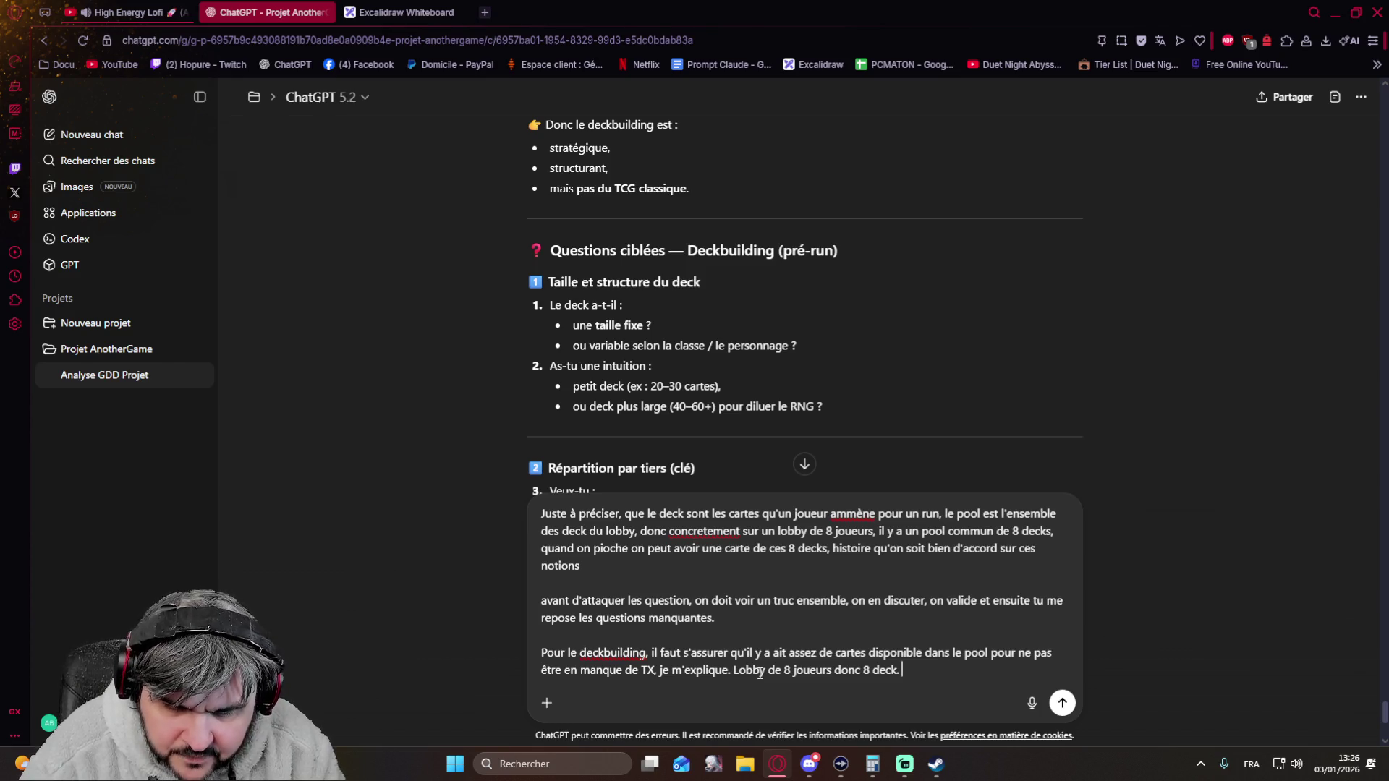
type("Mais il faut trouver des val")
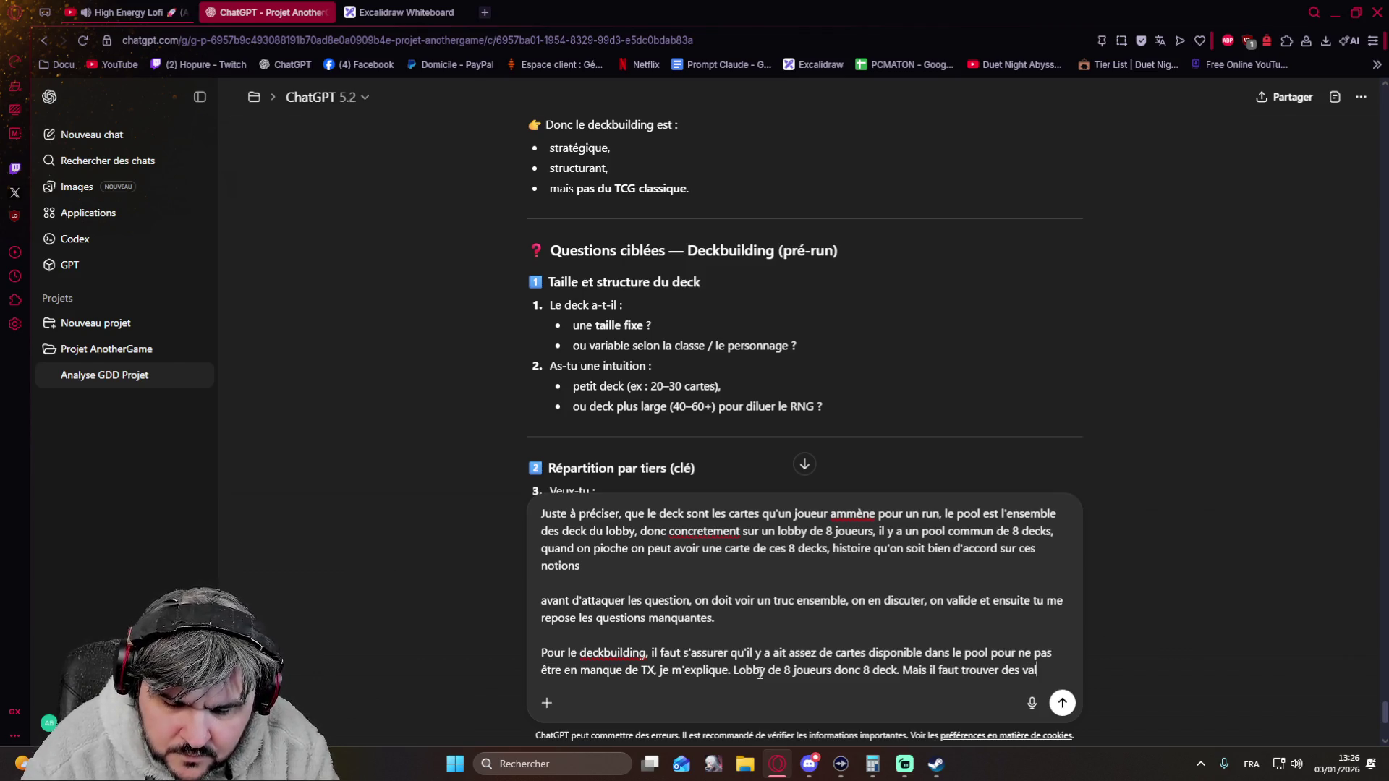
key("BackSpace")
key("BackSpace")
key("BackSpace")
key("BackSpace")
key("BackSpace")
key("BackSpace")
key("BackSpace")
key("BackSpace")
type("en gros ")
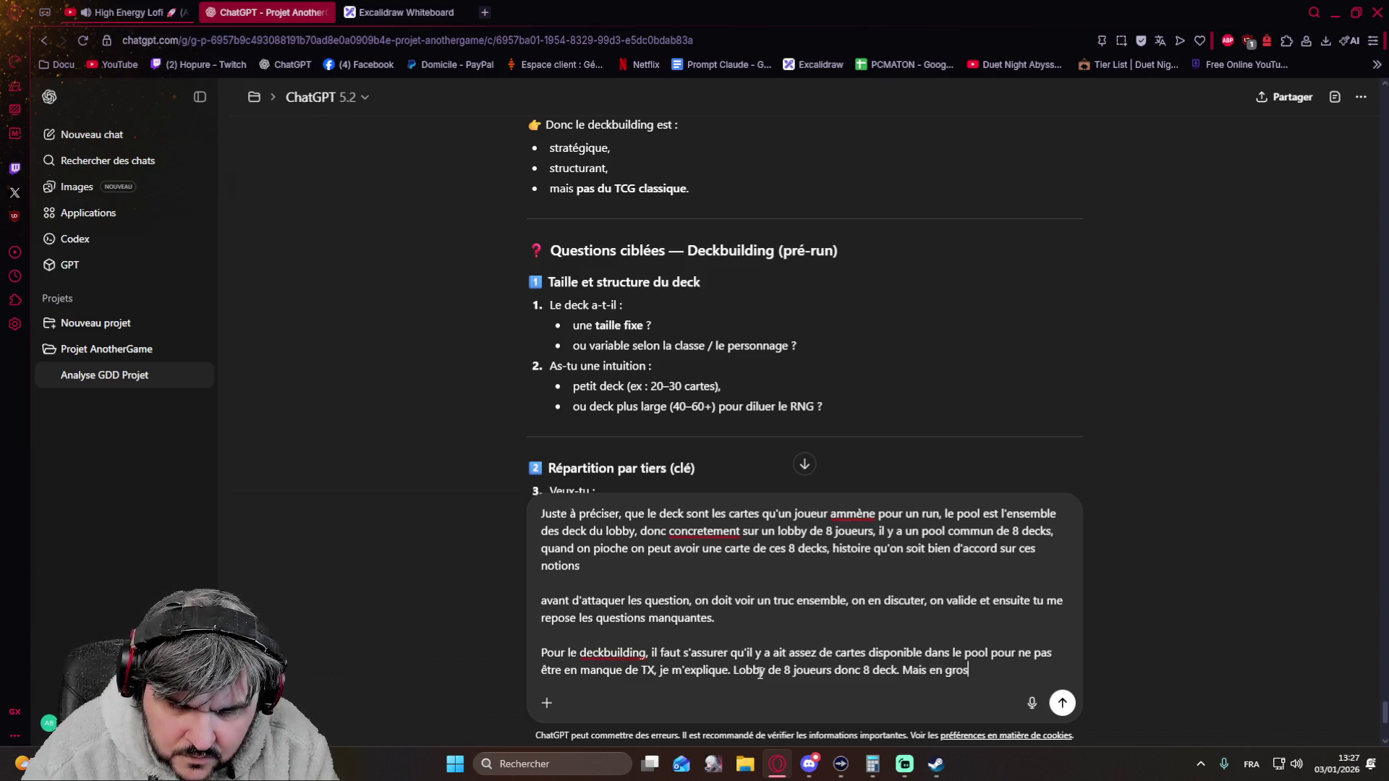
type("il faut suffisement de cartesde chaque Tiers")
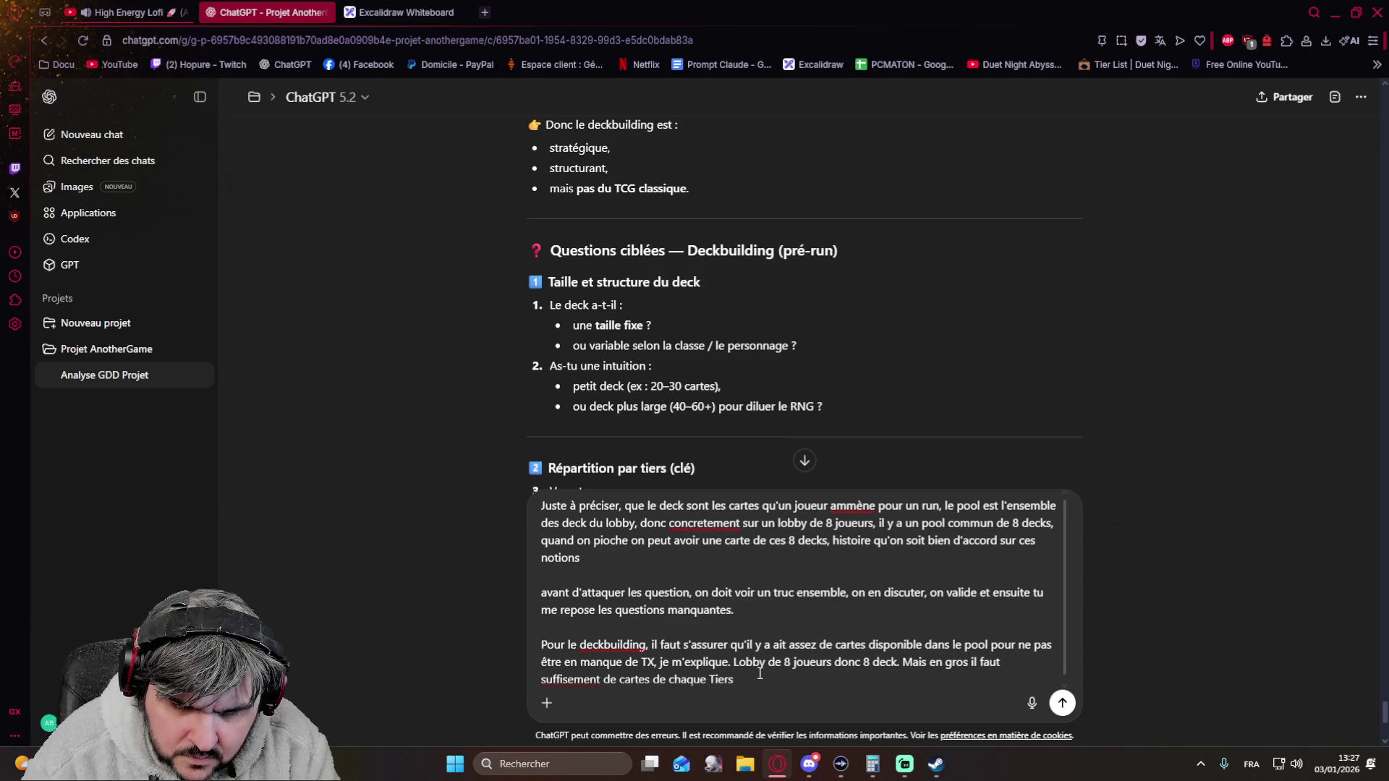
type("pour")
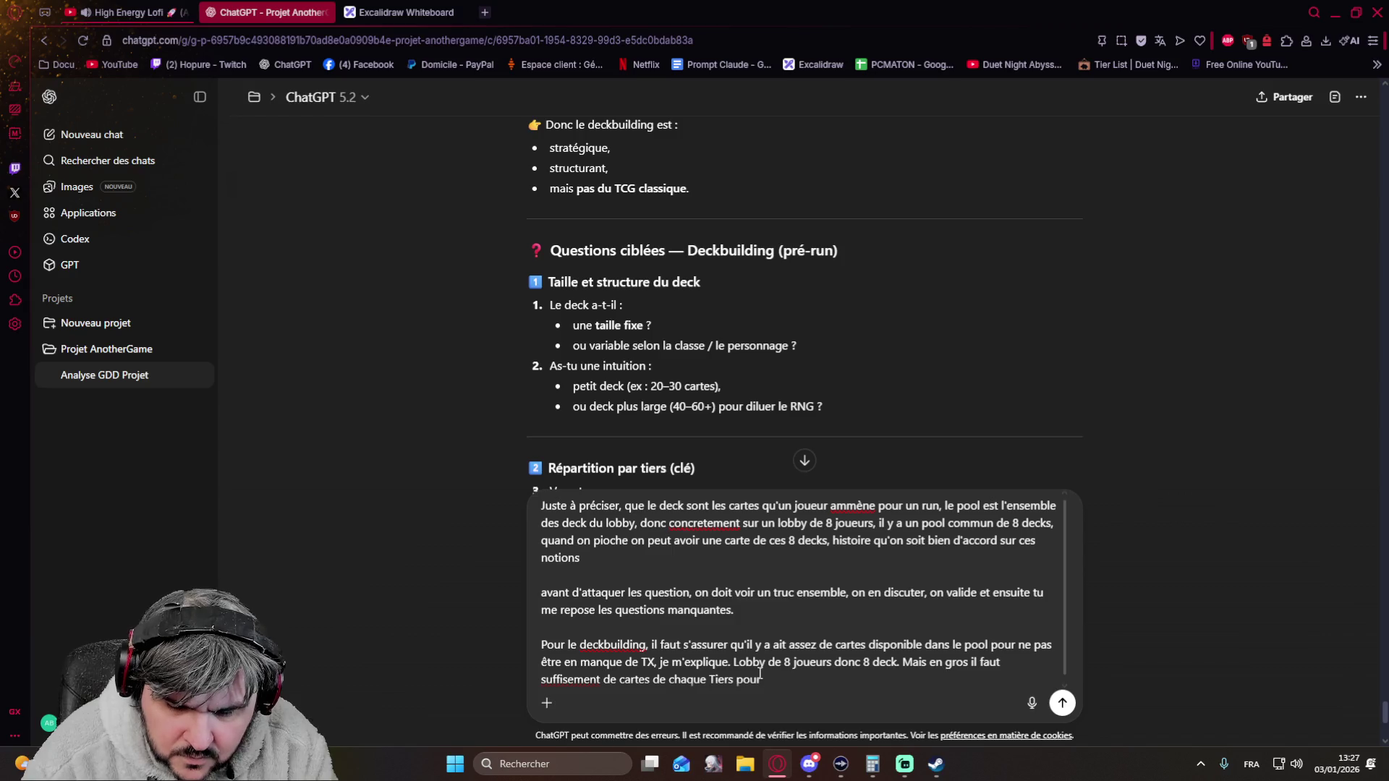
type(" pr qu'il y en a suffisement dans le pool en prenant en compte que")
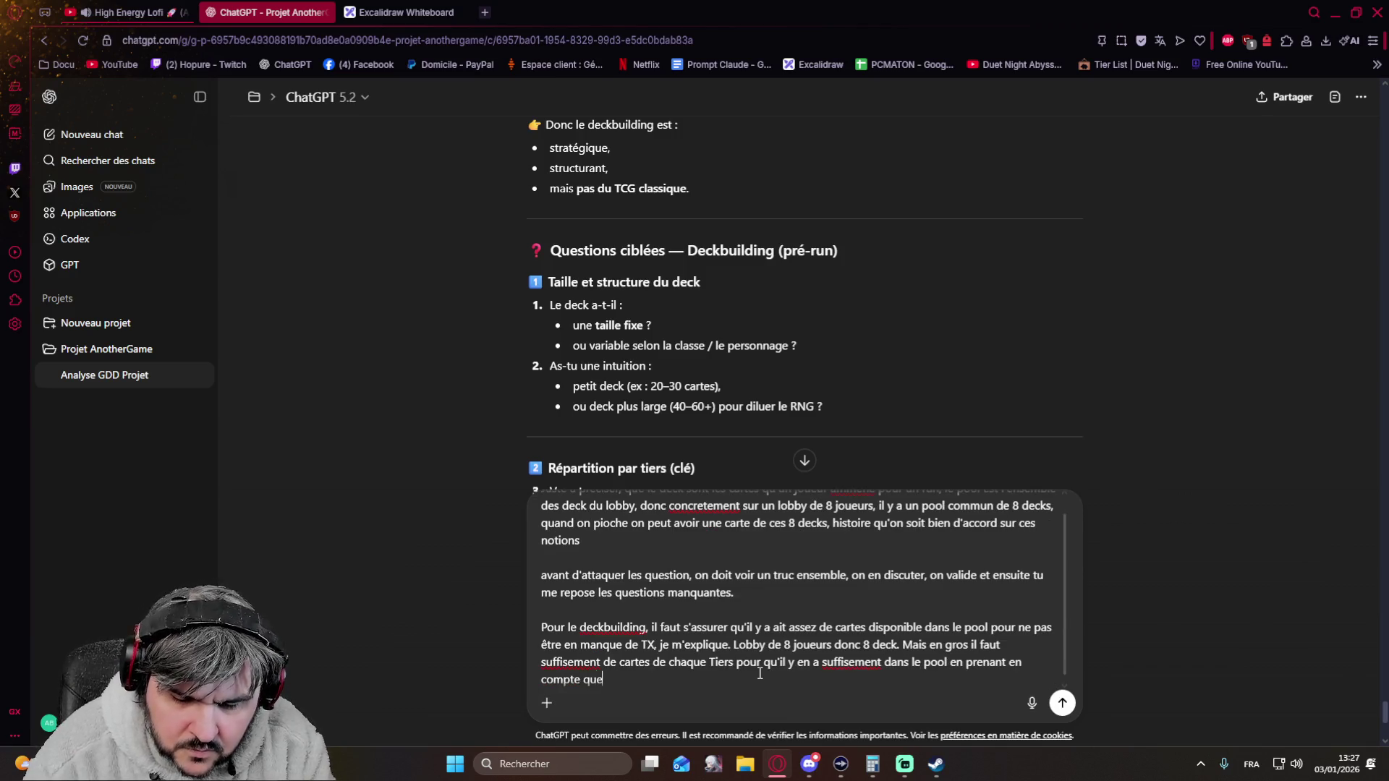
type(" des cartes")
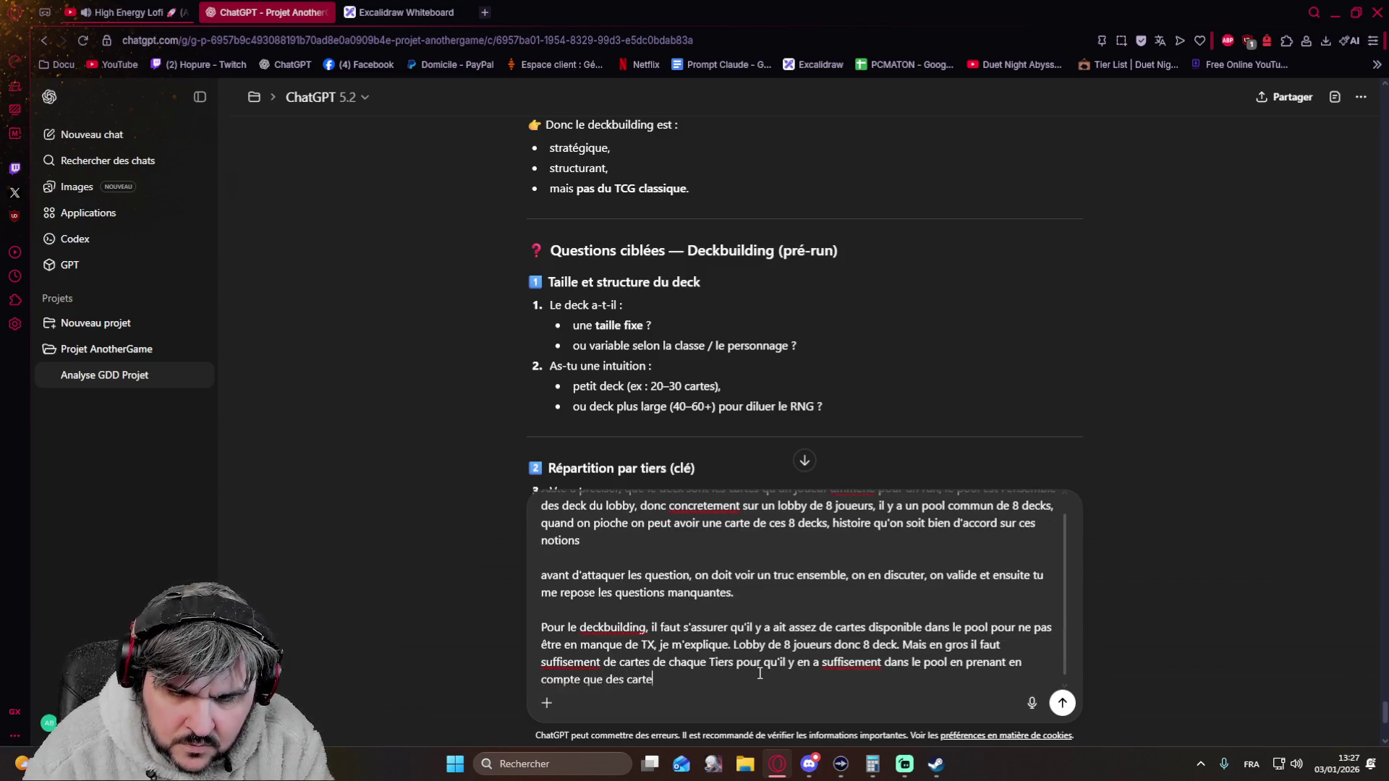
type(" vont être sortie du pool (")
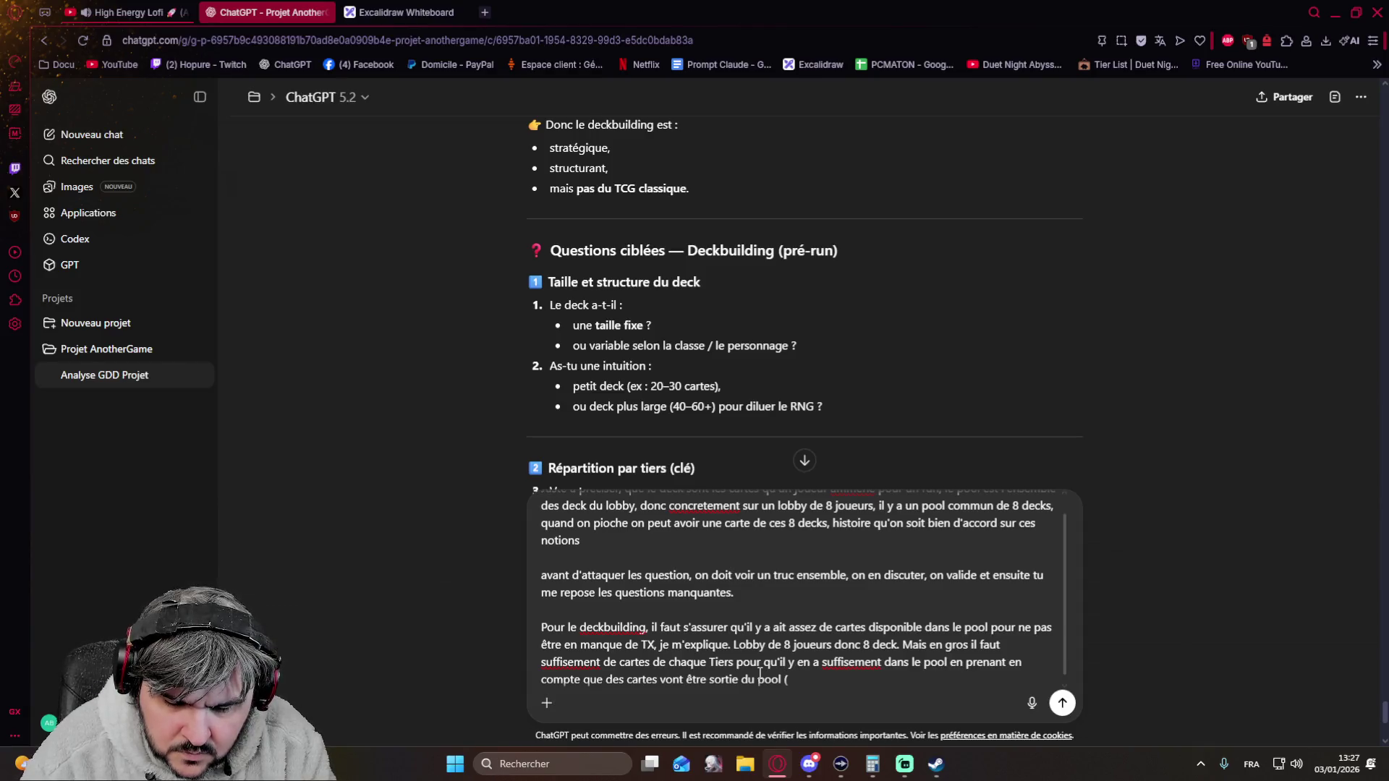
type("les cartes ")
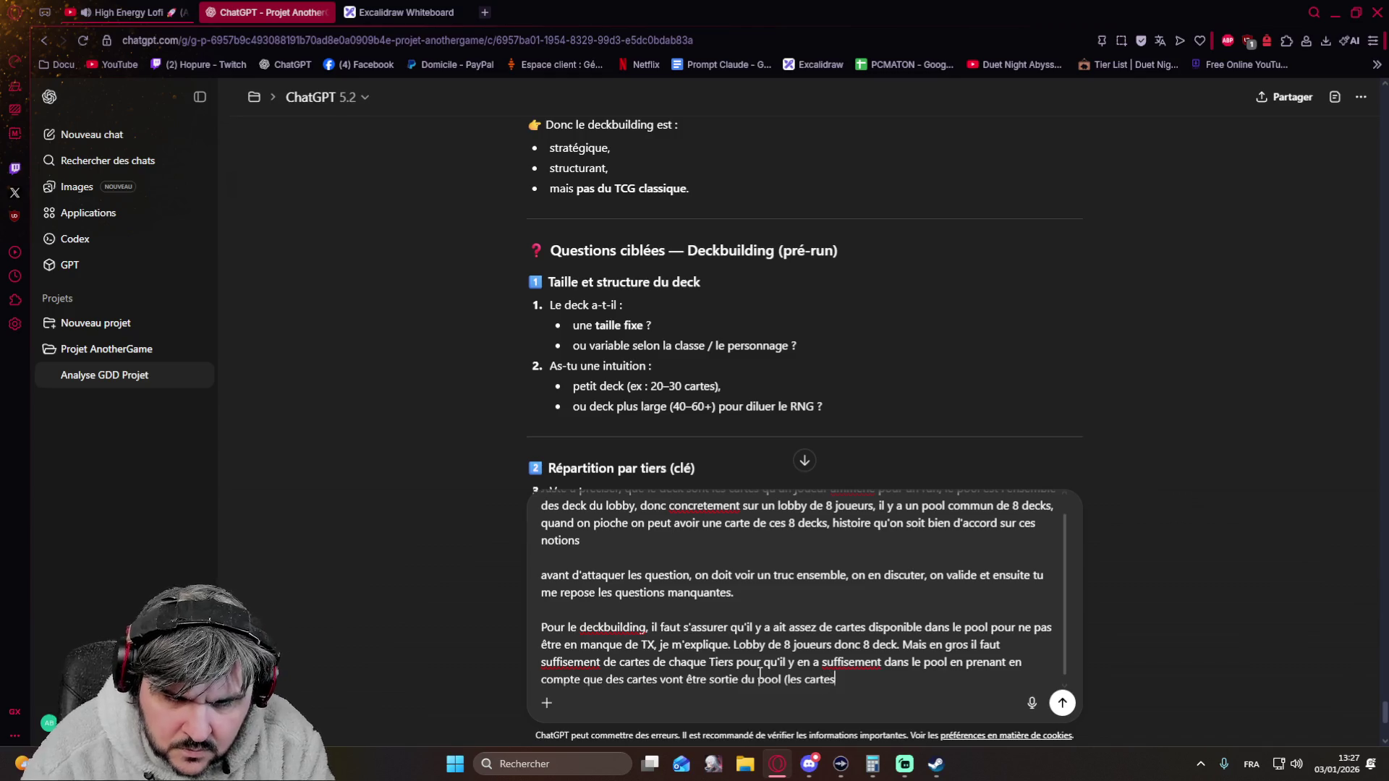
type("gardées en mains et dans la rota par exemple si chaque")
type(" joueur ")
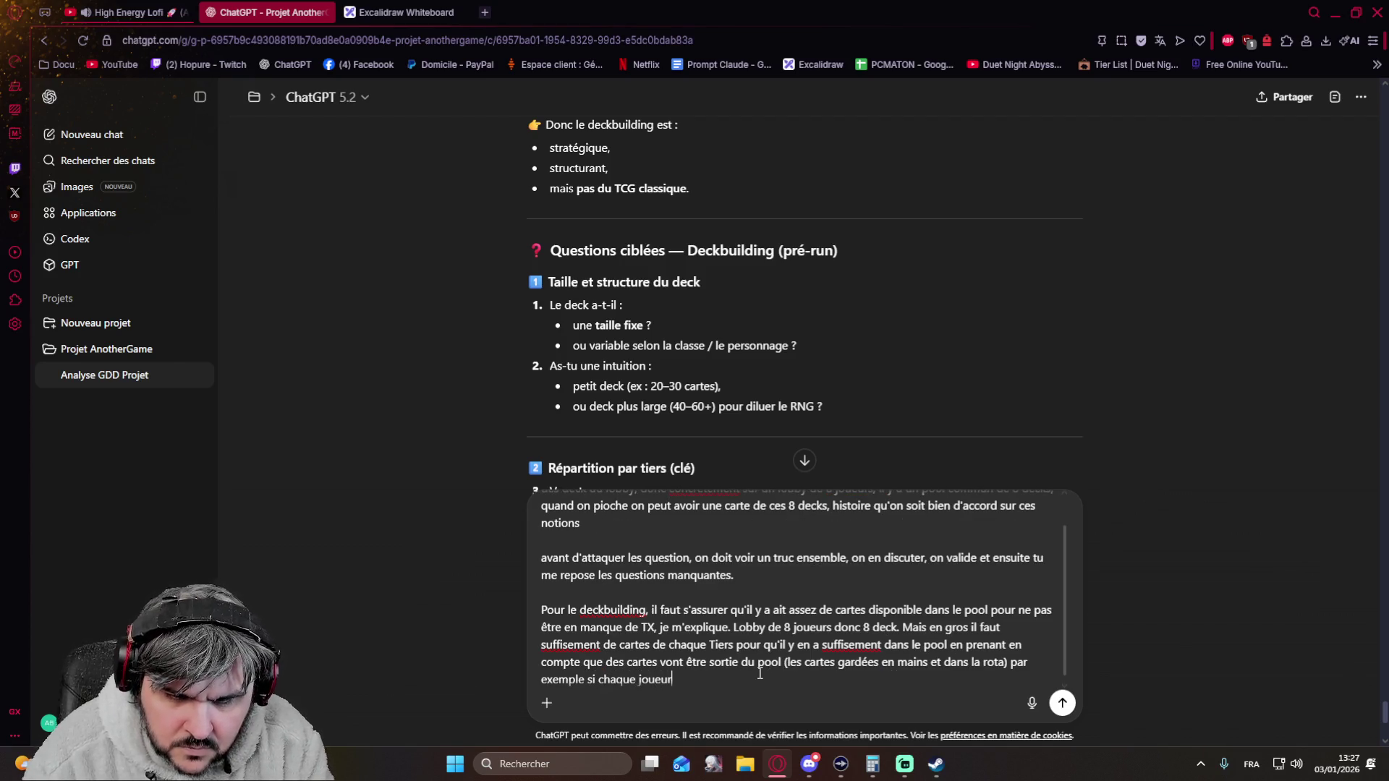
type("garde 2 cartes T1 en main et en j")
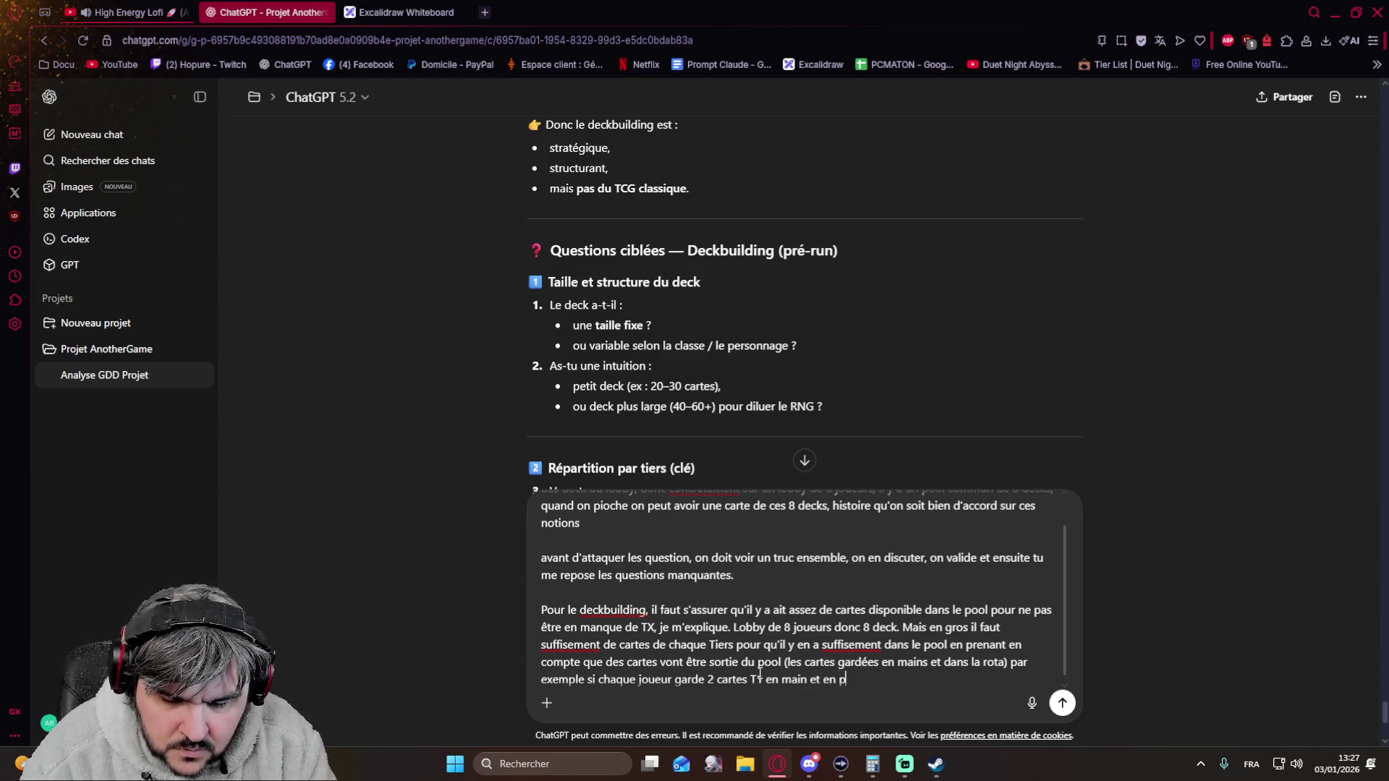
type("oue2ba ca fait déj")
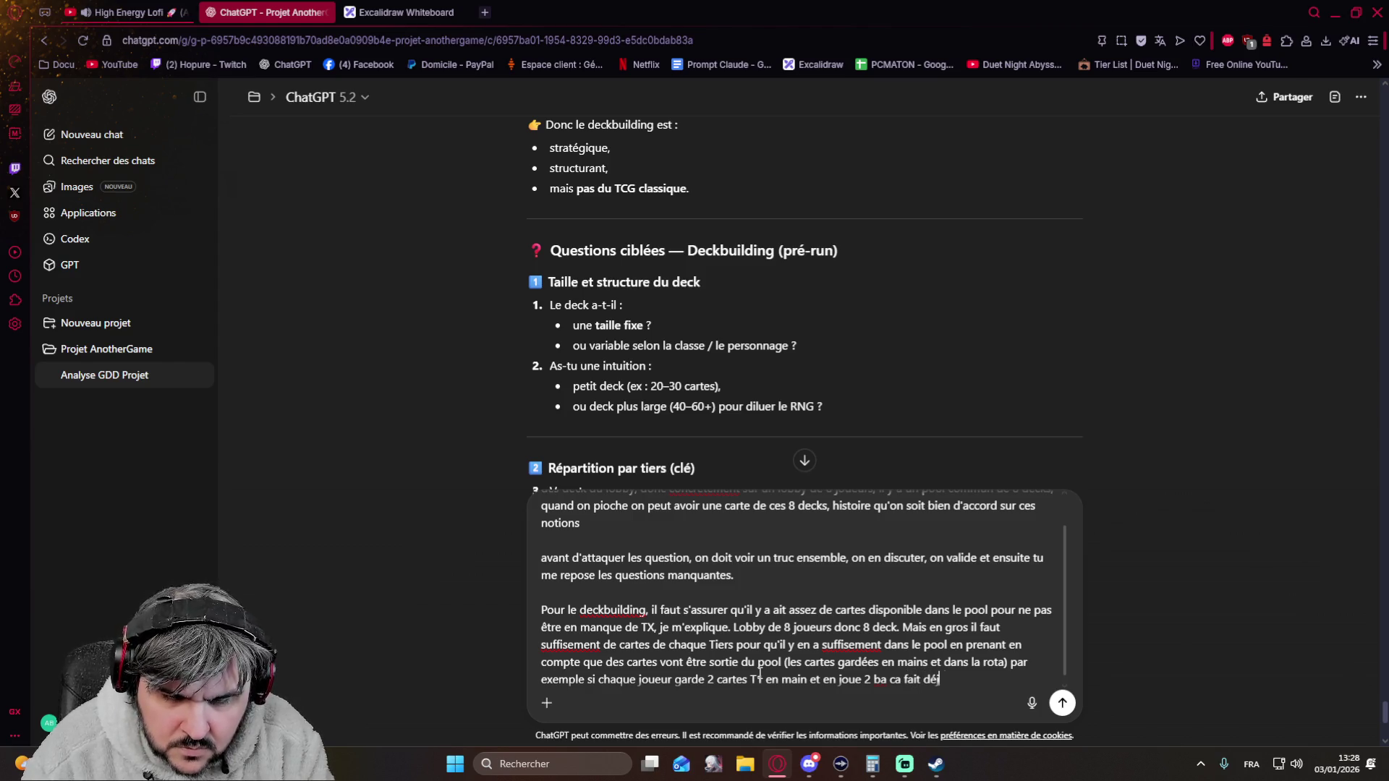
type("à ")
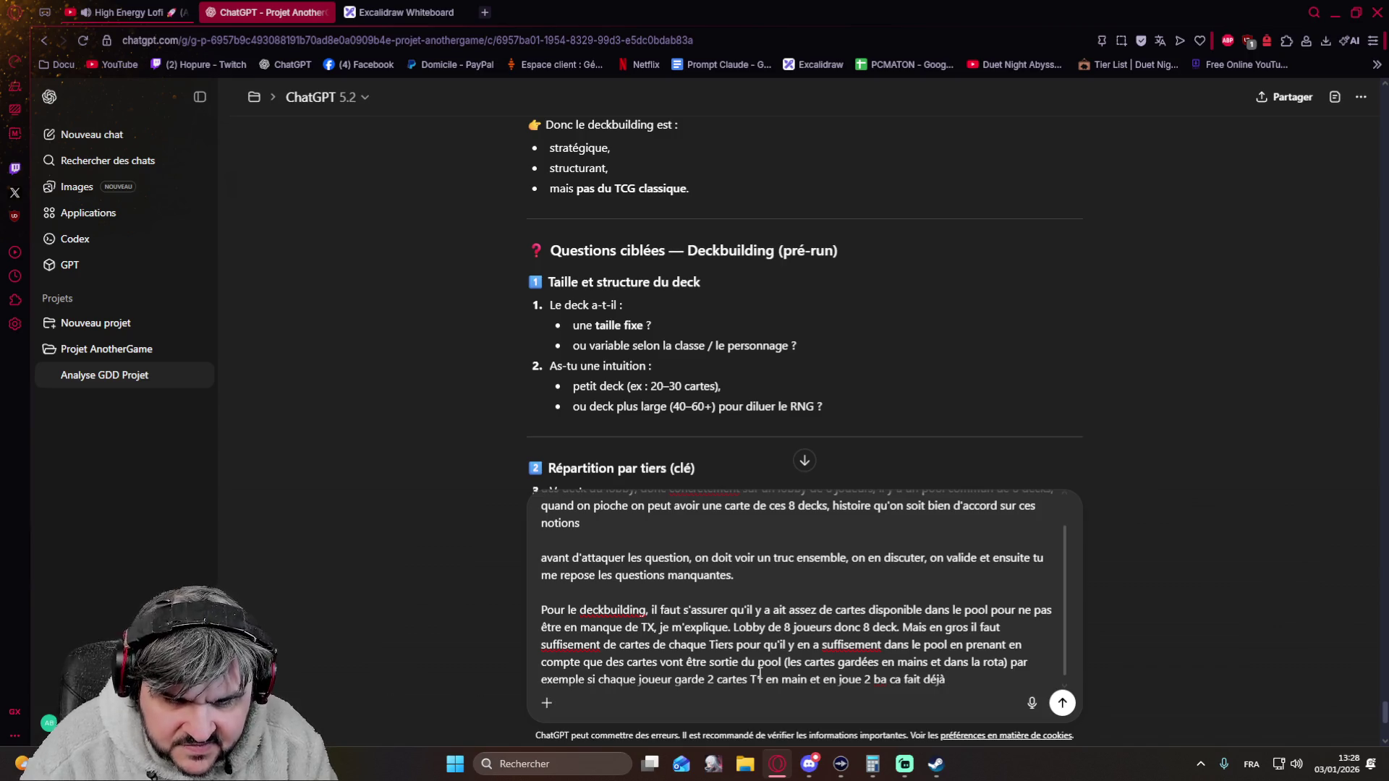
type("32 c")
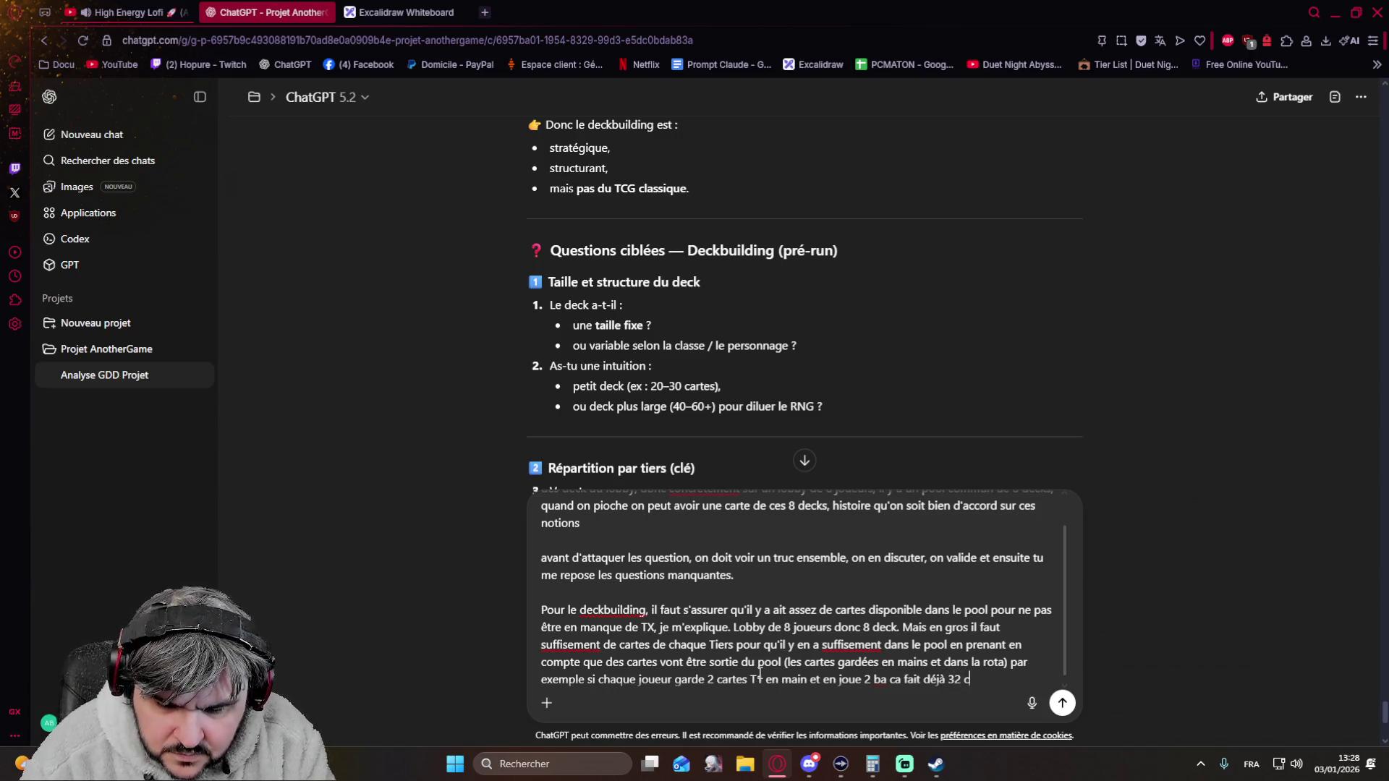
type("artes T1 qui ne sont plus c")
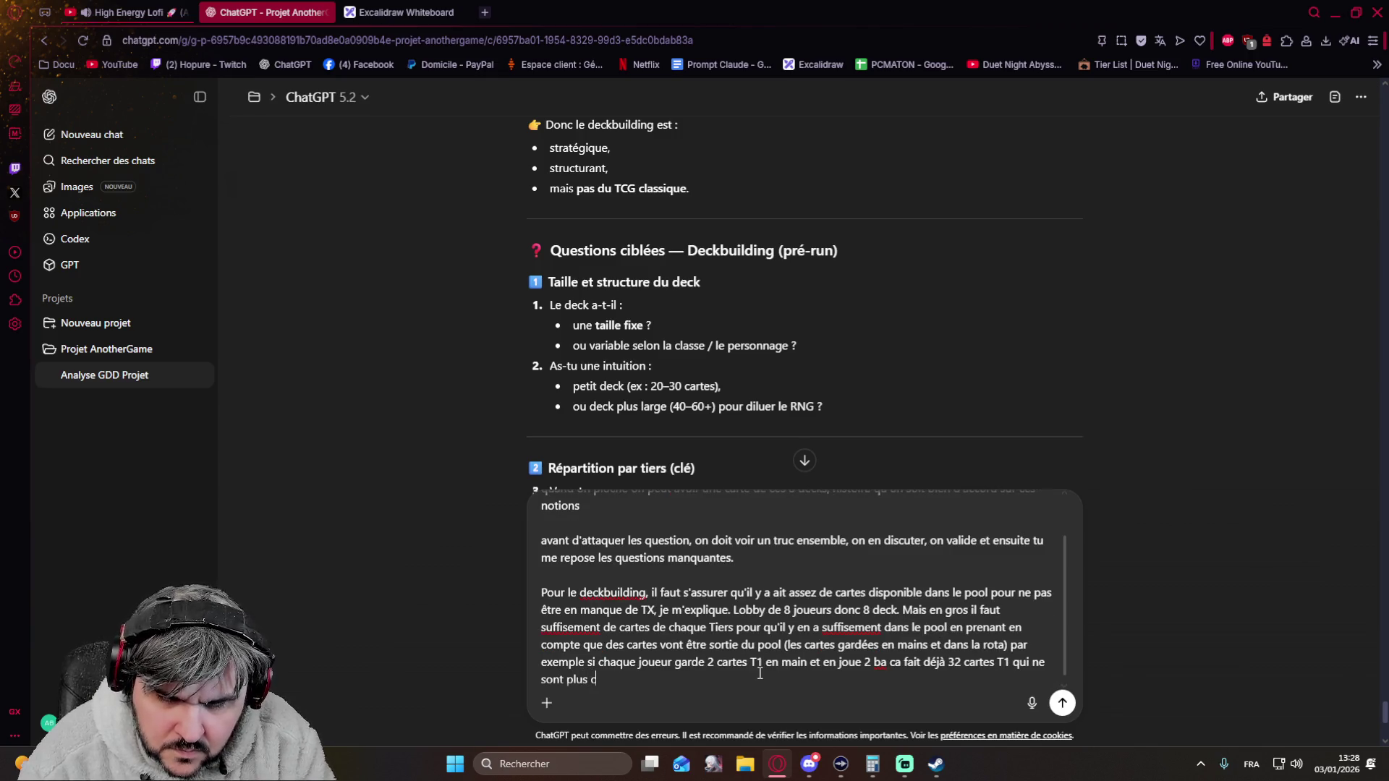
key("BackSpace")
type("dans le pool,")
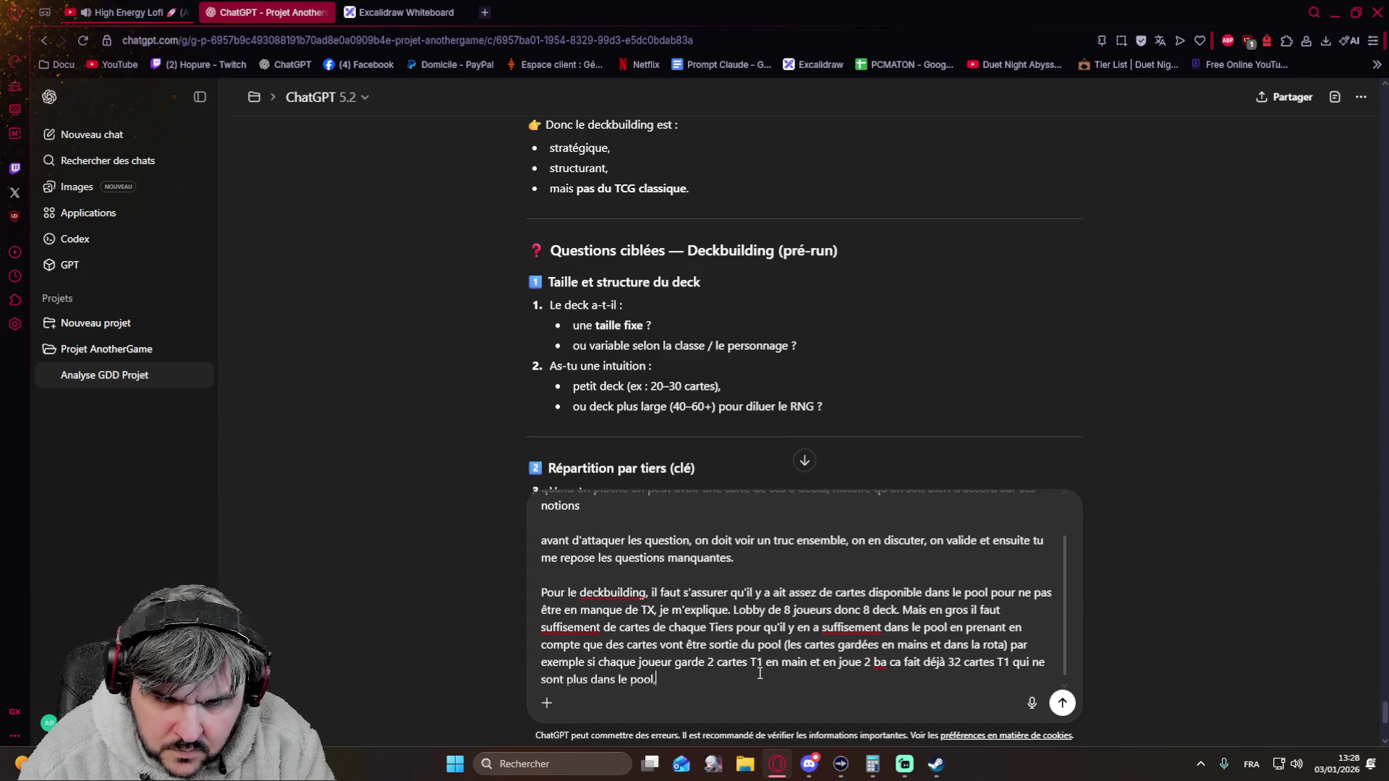
type("donc si on ")
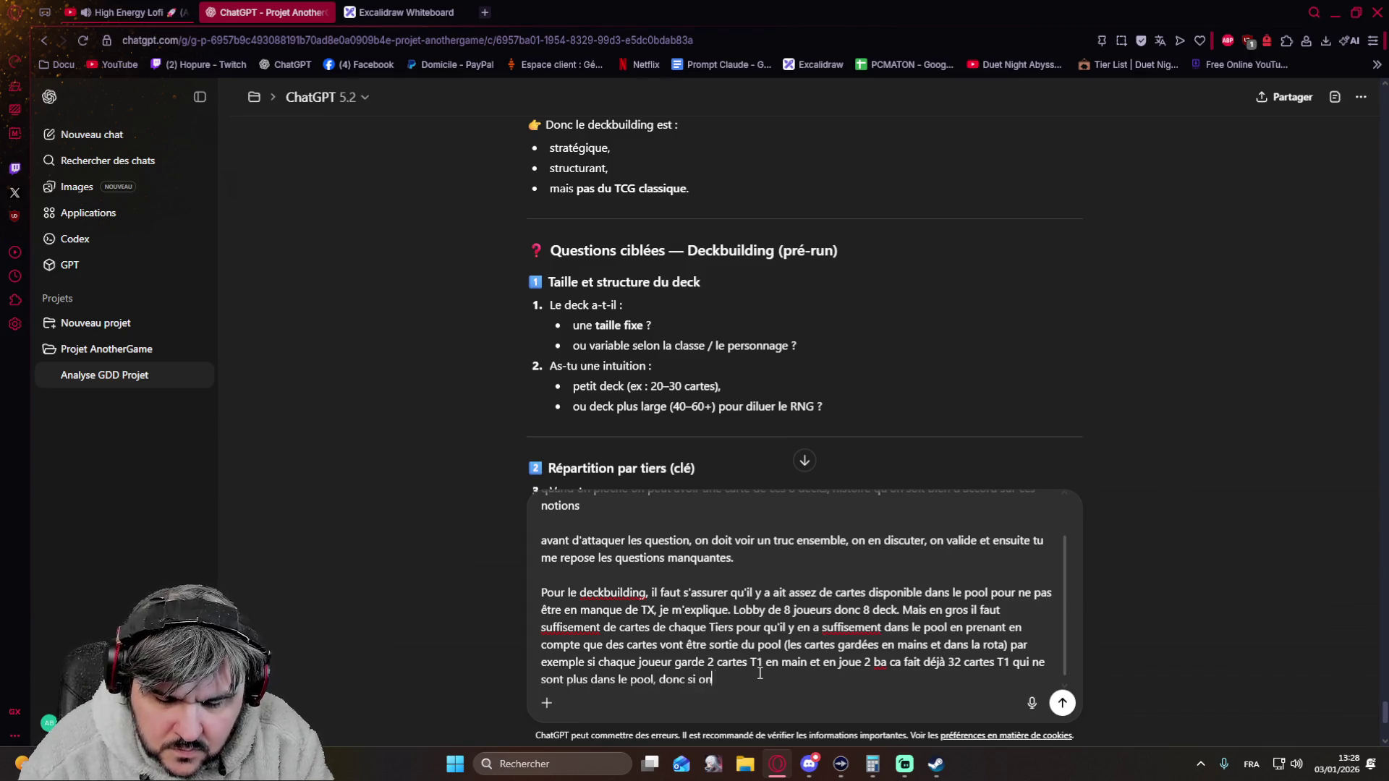
type("a que35 T")
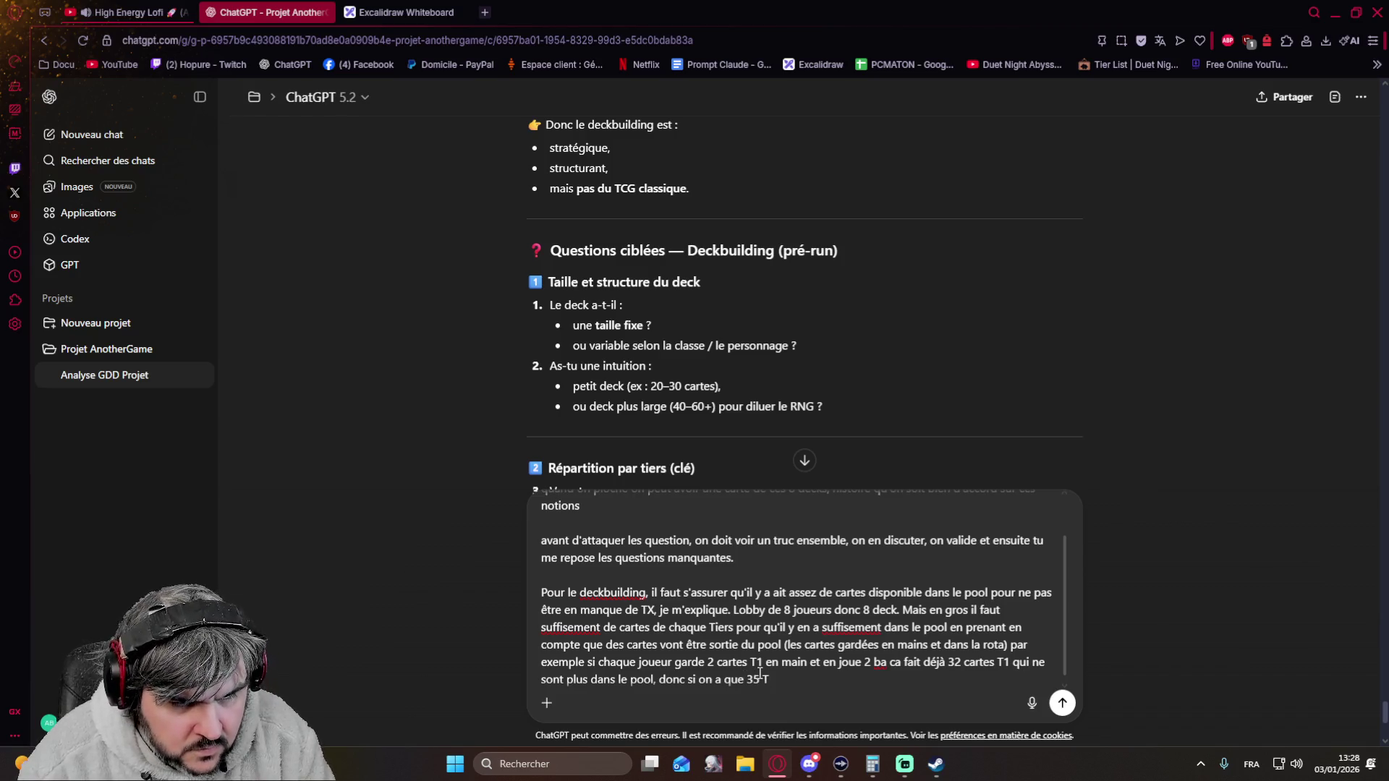
type("1, il enrter")
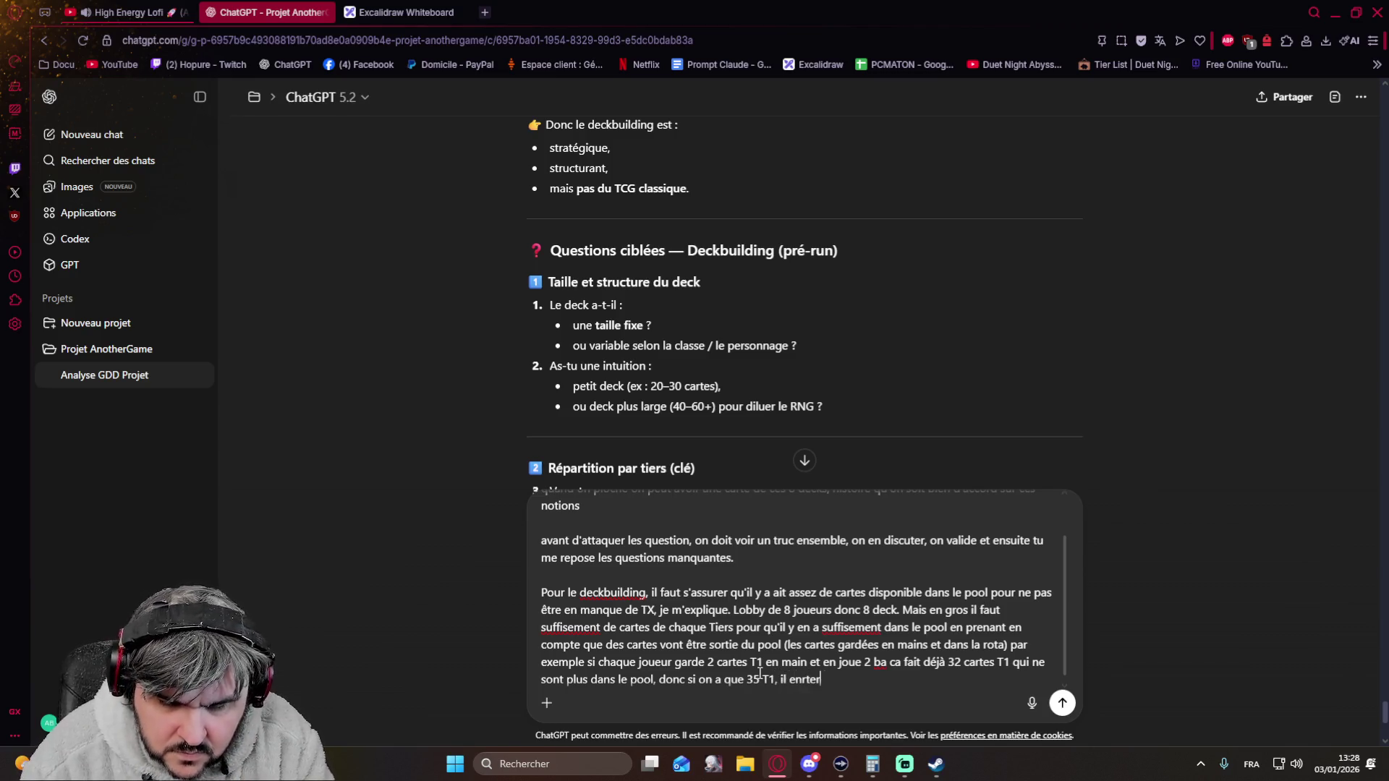
- Explain that T1 cards kept in hand and in rotation drain the shared pool, ask for options, and send the message
key("BackSpace")
key("BackSpace")
key("BackSpace")
key("BackSpace")
type("reste polus")
key("BackSpace")
key("BackSpace")
key("BackSpace")
key("BackSpace")
type("lus que 3 dans le pool ce qui va poser probleme, donc concretement est ce que tu comprend la problématique et quell")
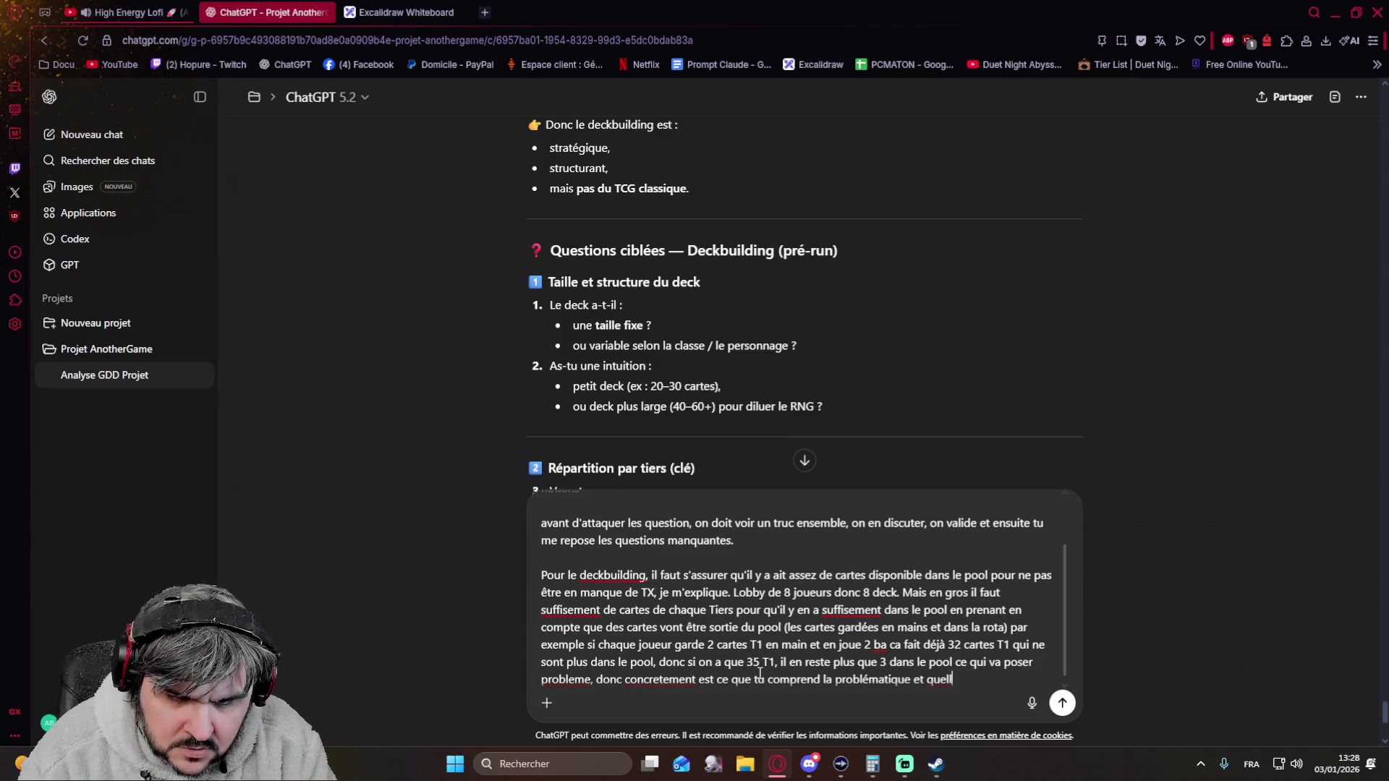
type("es sont nos possibilit")
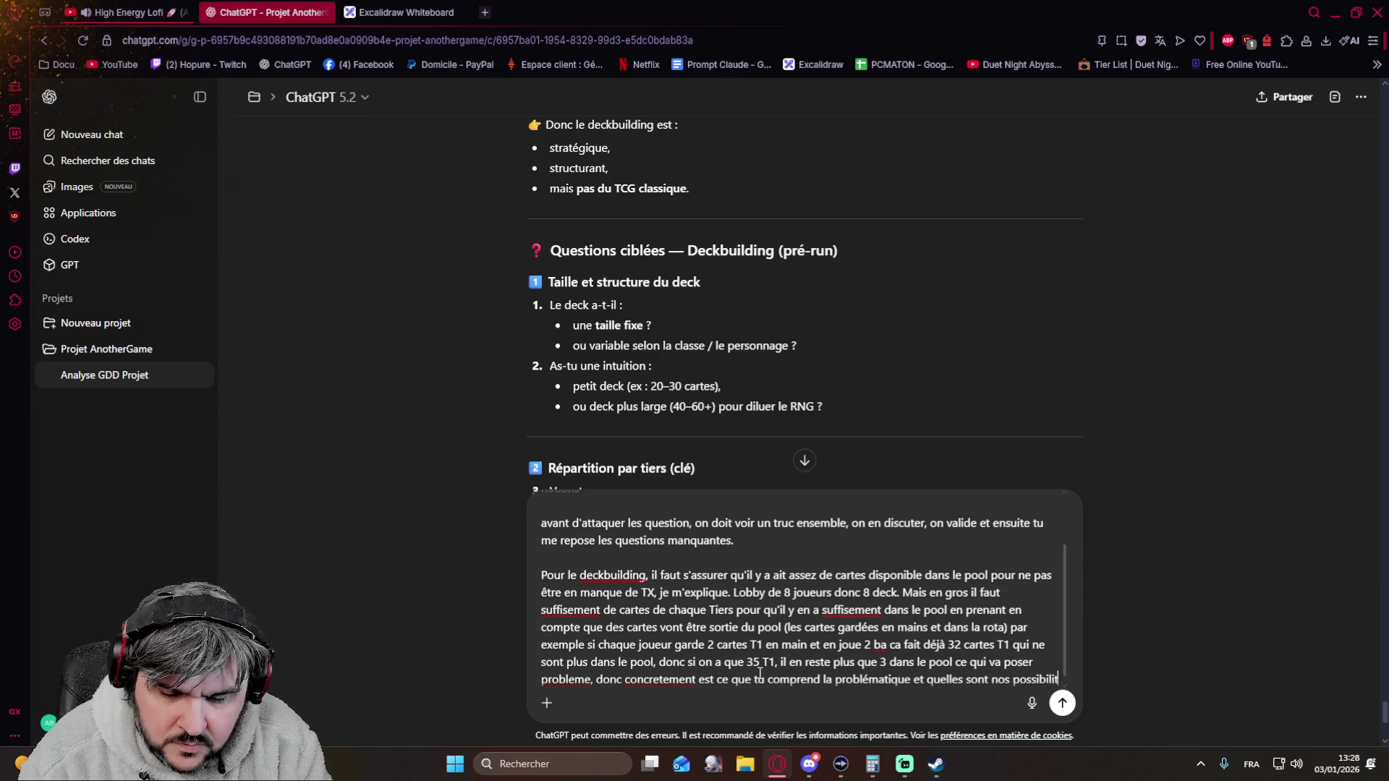
type("é pour la résoudre")
key("Return")
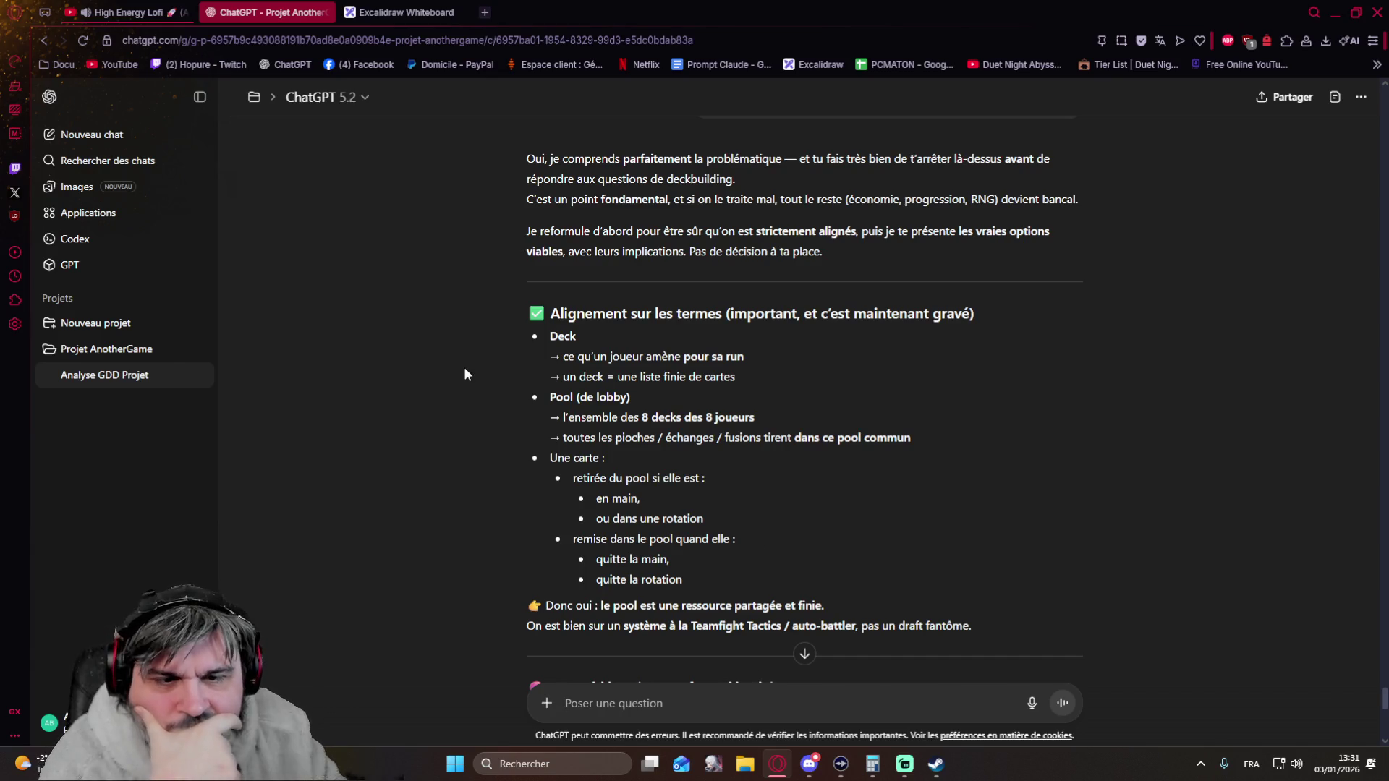
scroll(463, 374, "down", 1)
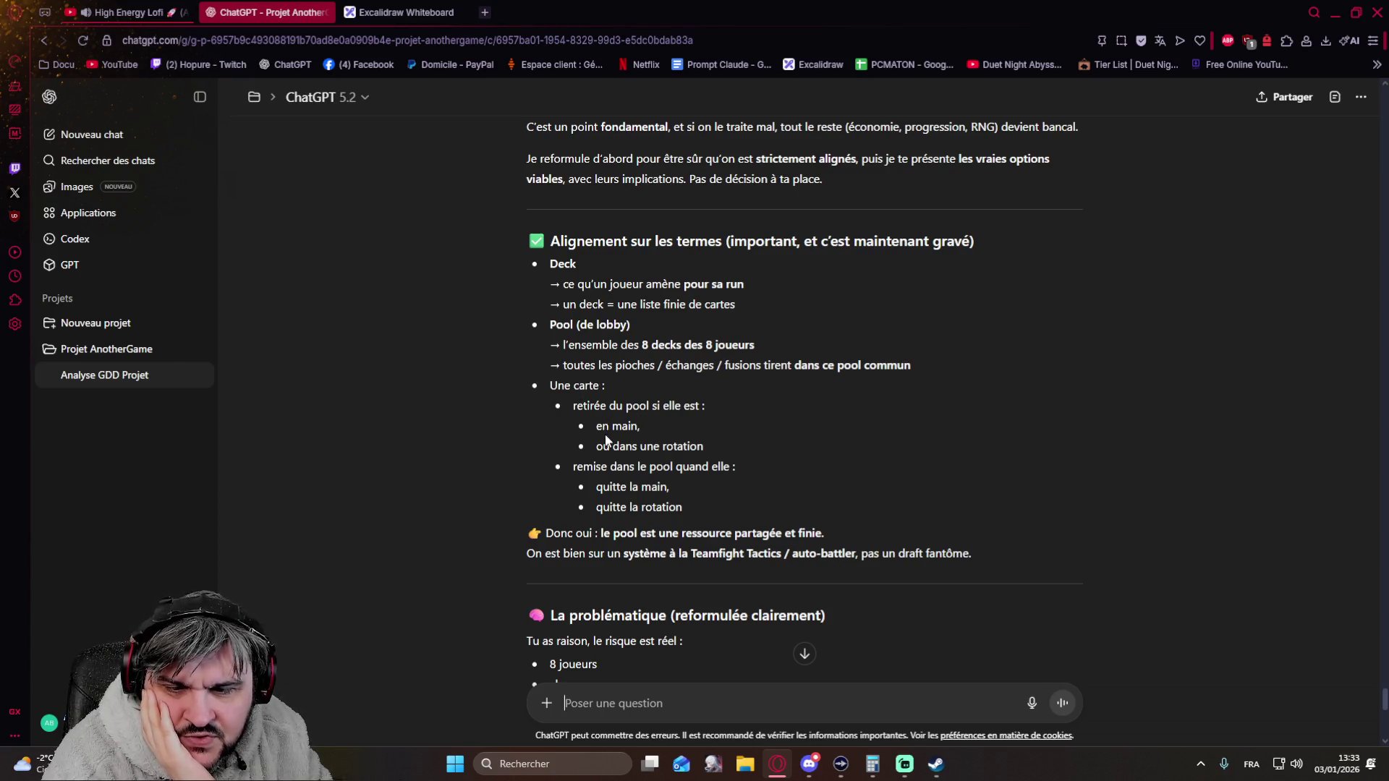
scroll(743, 433, "down", 1)
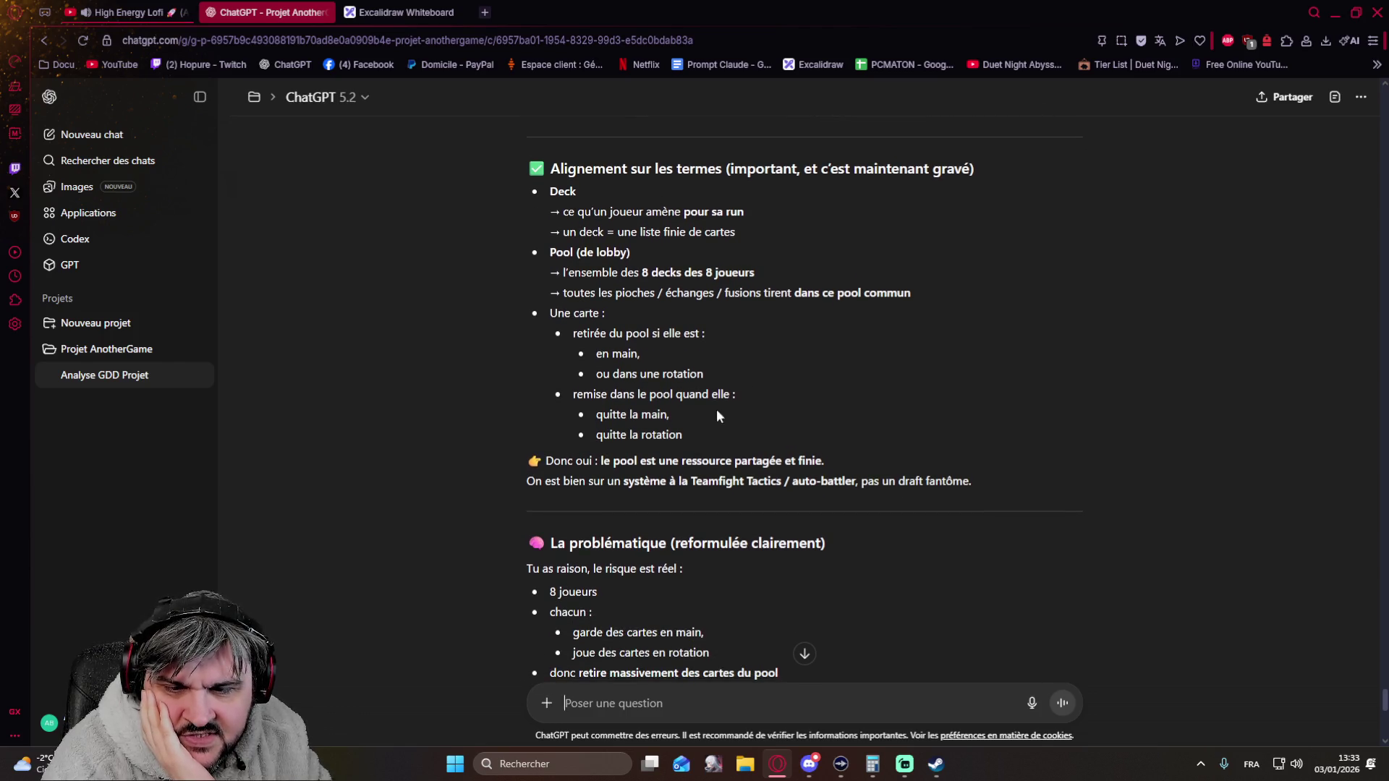
scroll(706, 419, "down", 1)
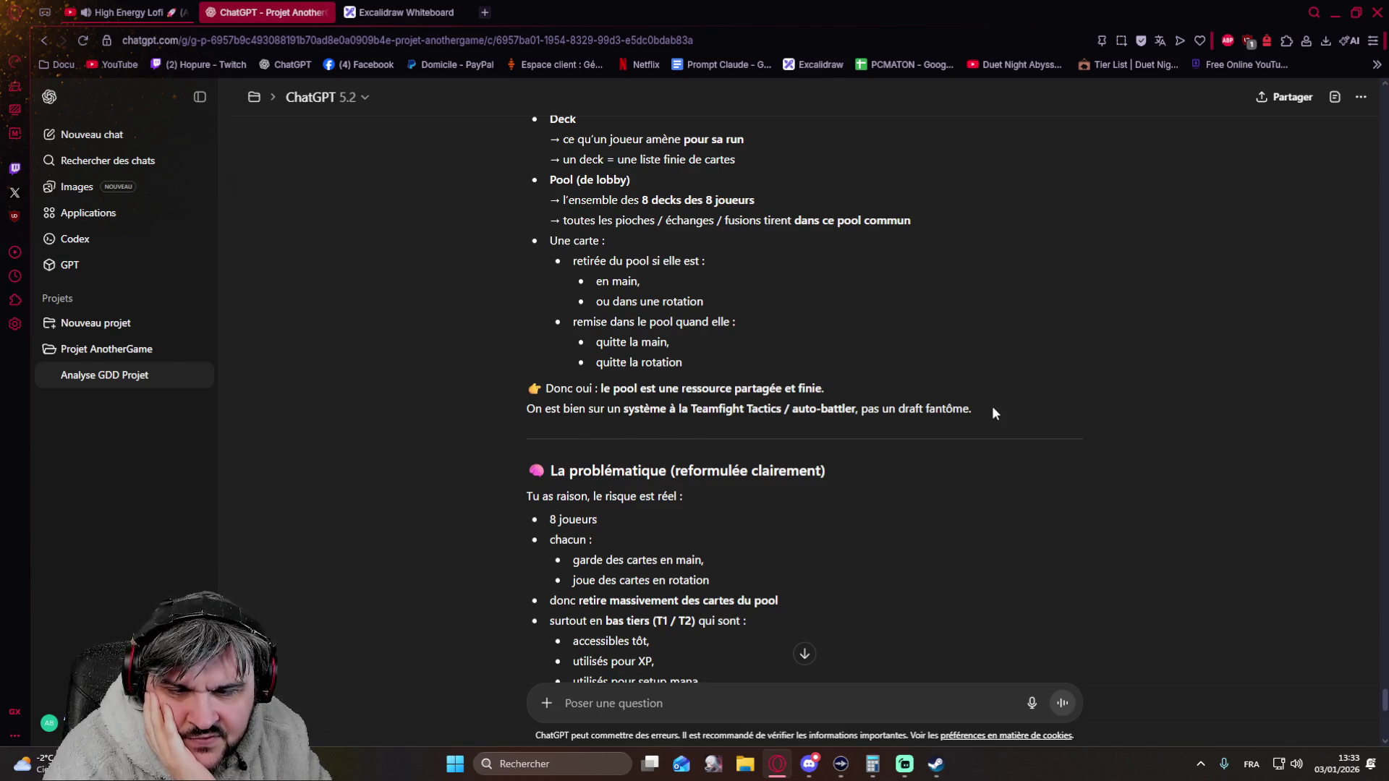
scroll(974, 410, "down", 2)
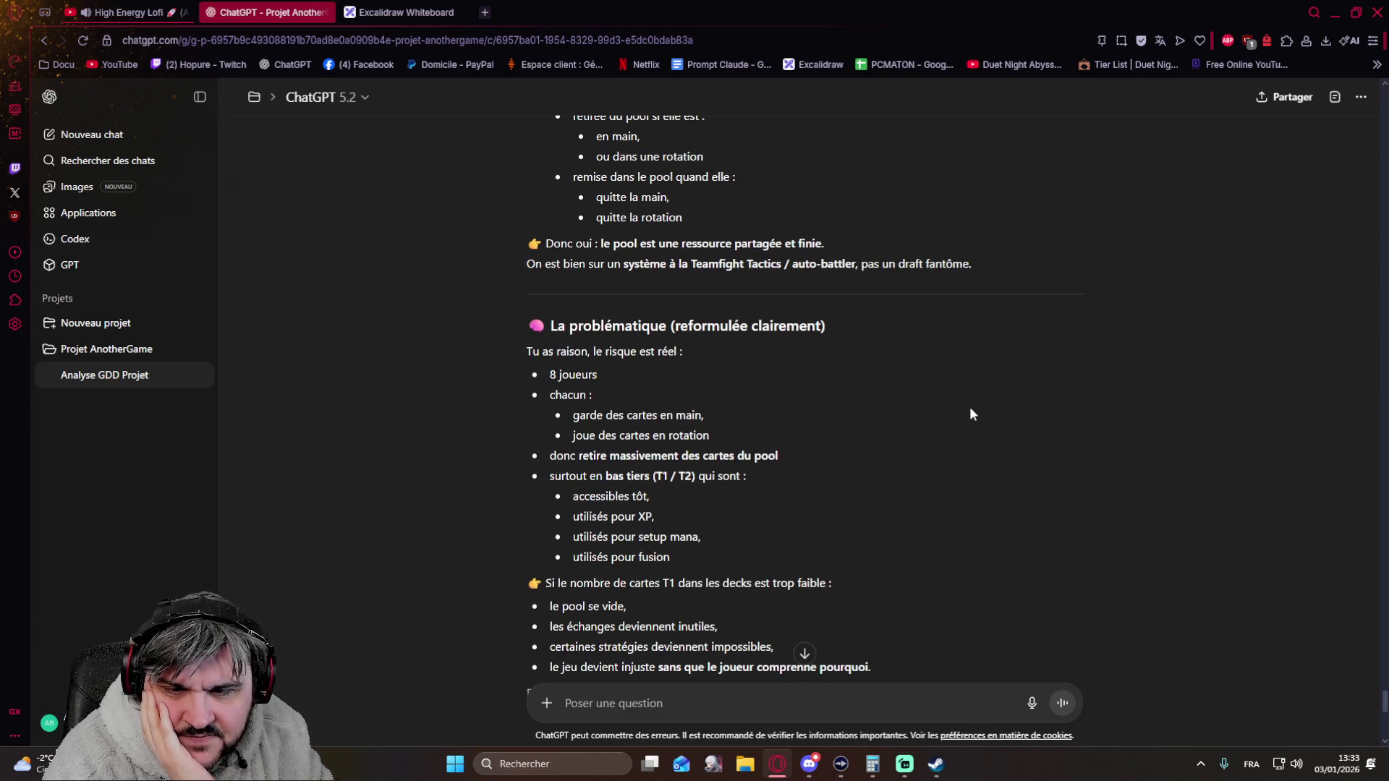
scroll(821, 382, "down", 1)
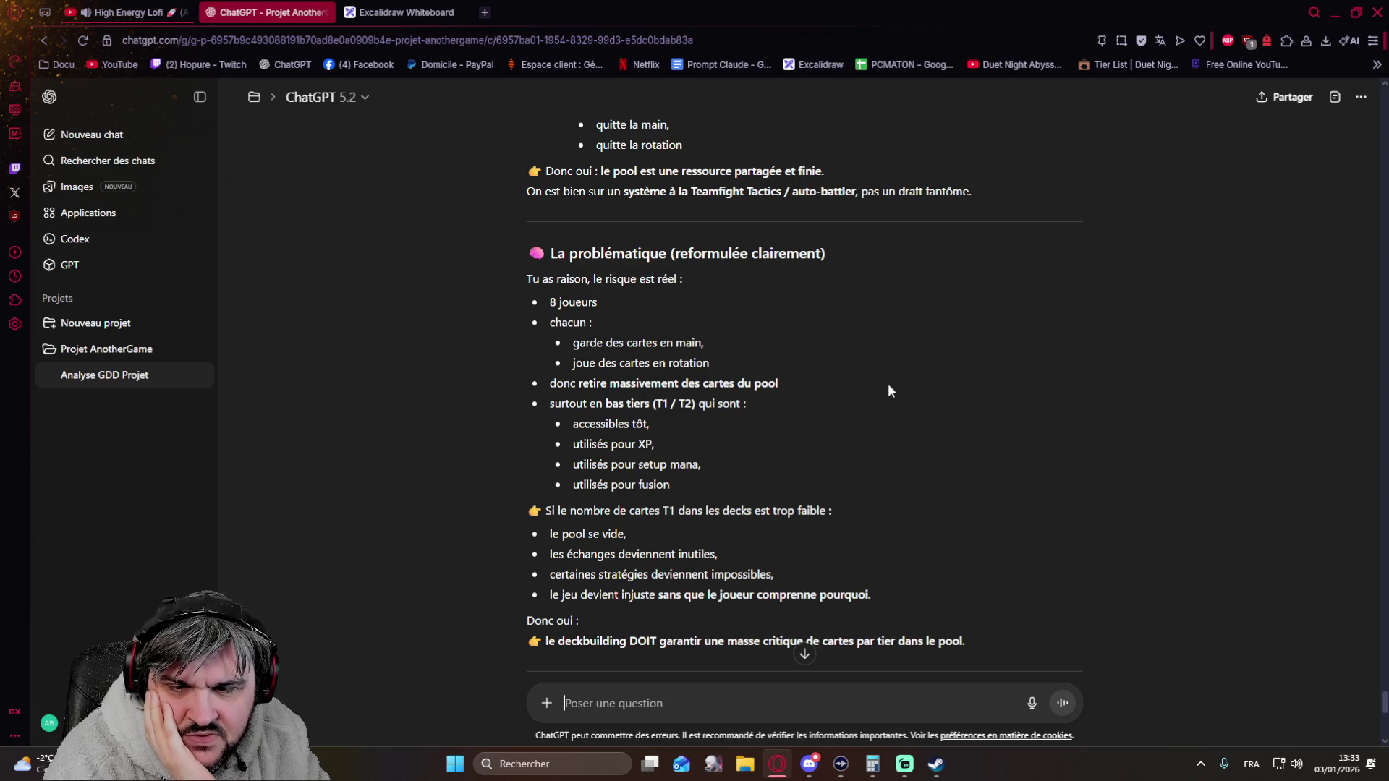
scroll(888, 391, "down", 1)
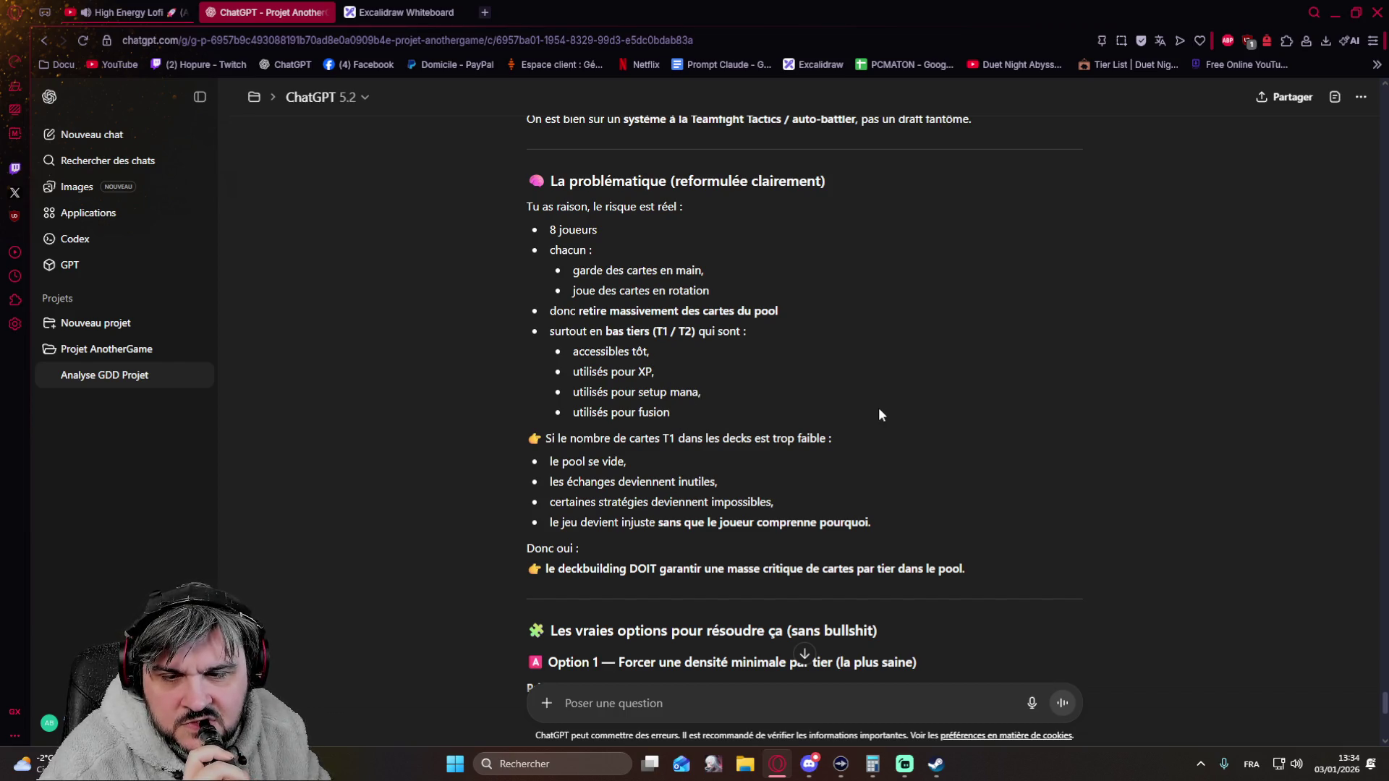
left_click(632, 703)
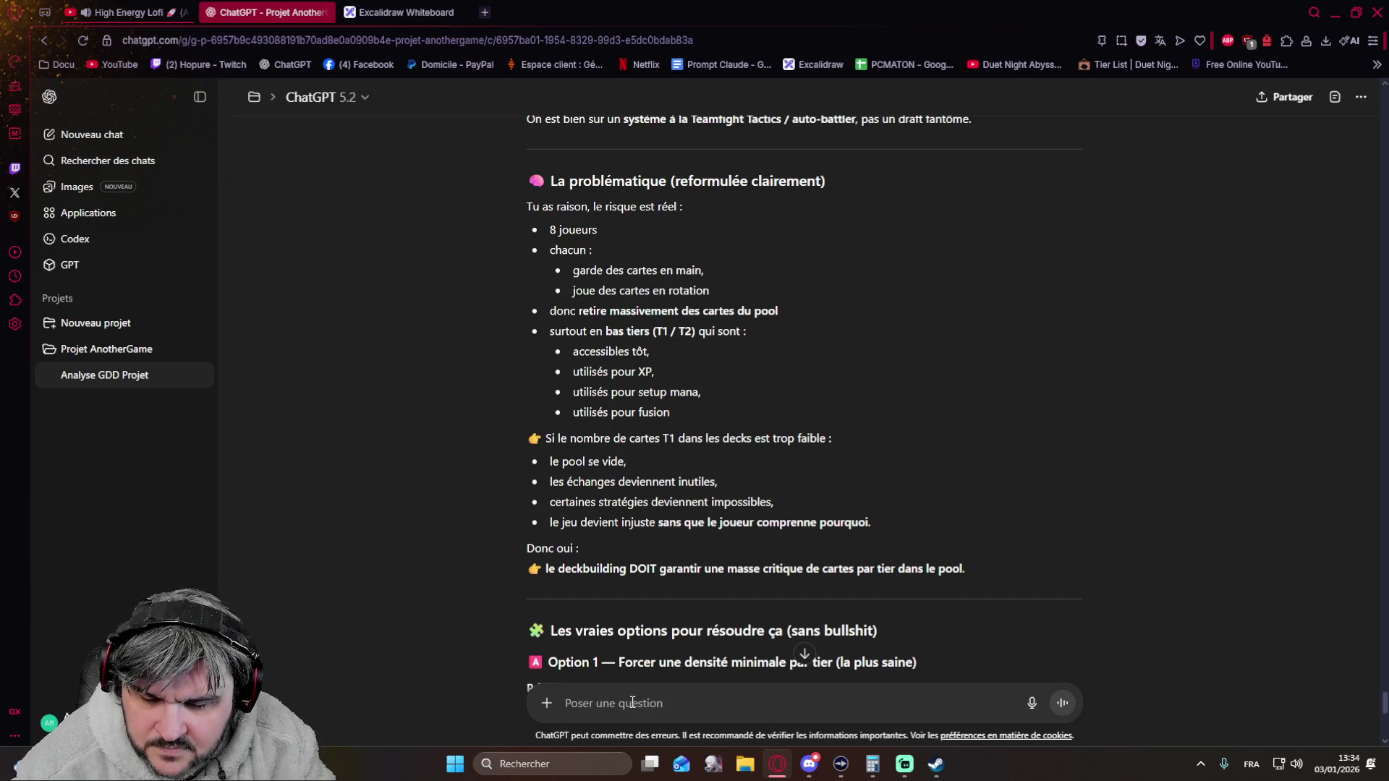
type("Je te corrige,")
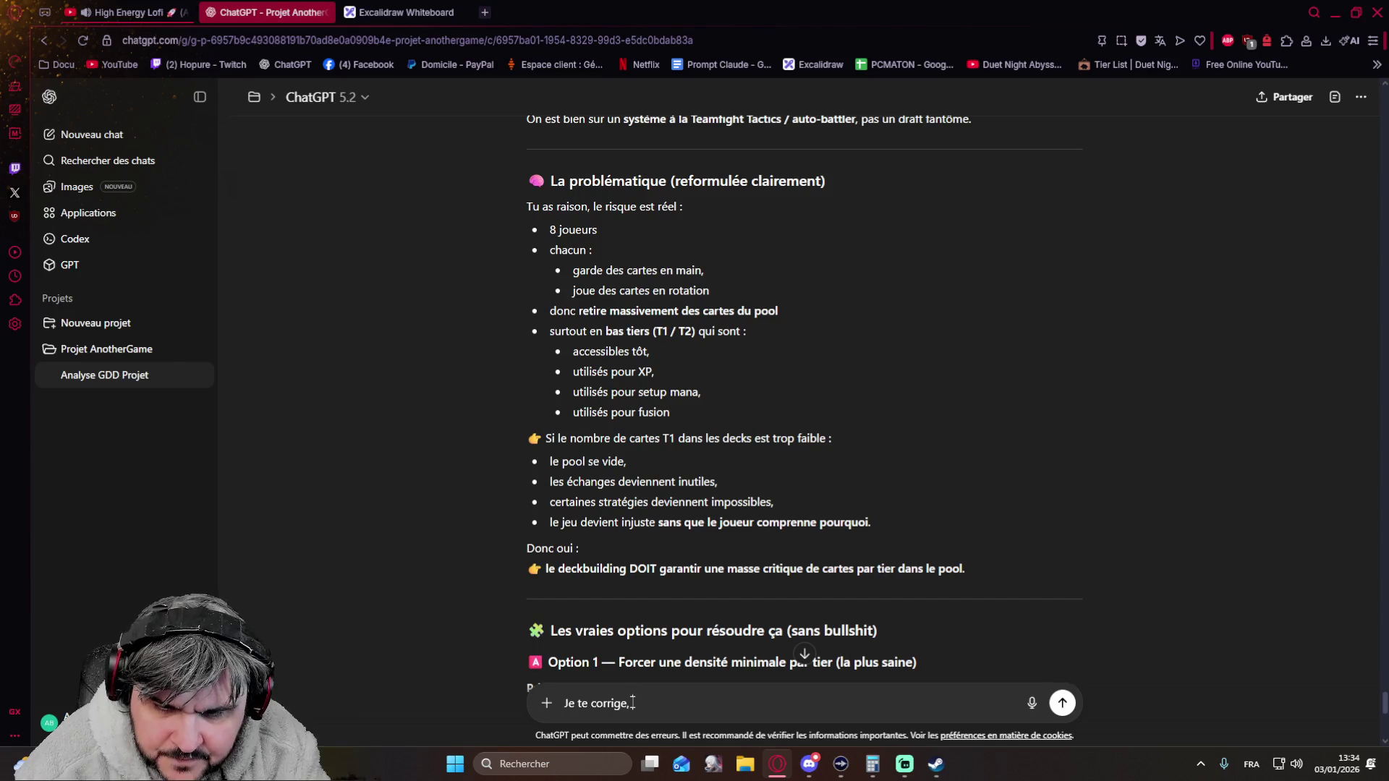
type(" les cartes hors pool ")
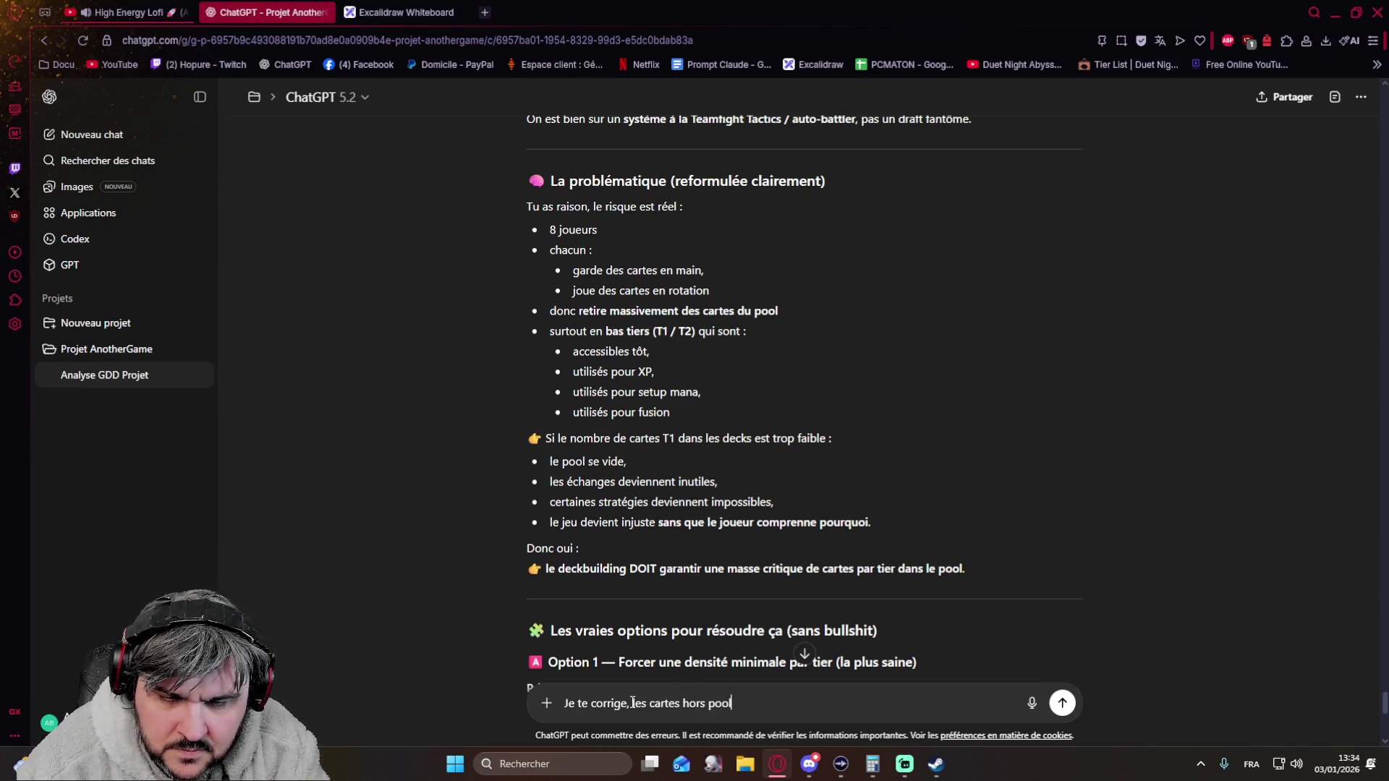
type("sont en main ou dans la ro")
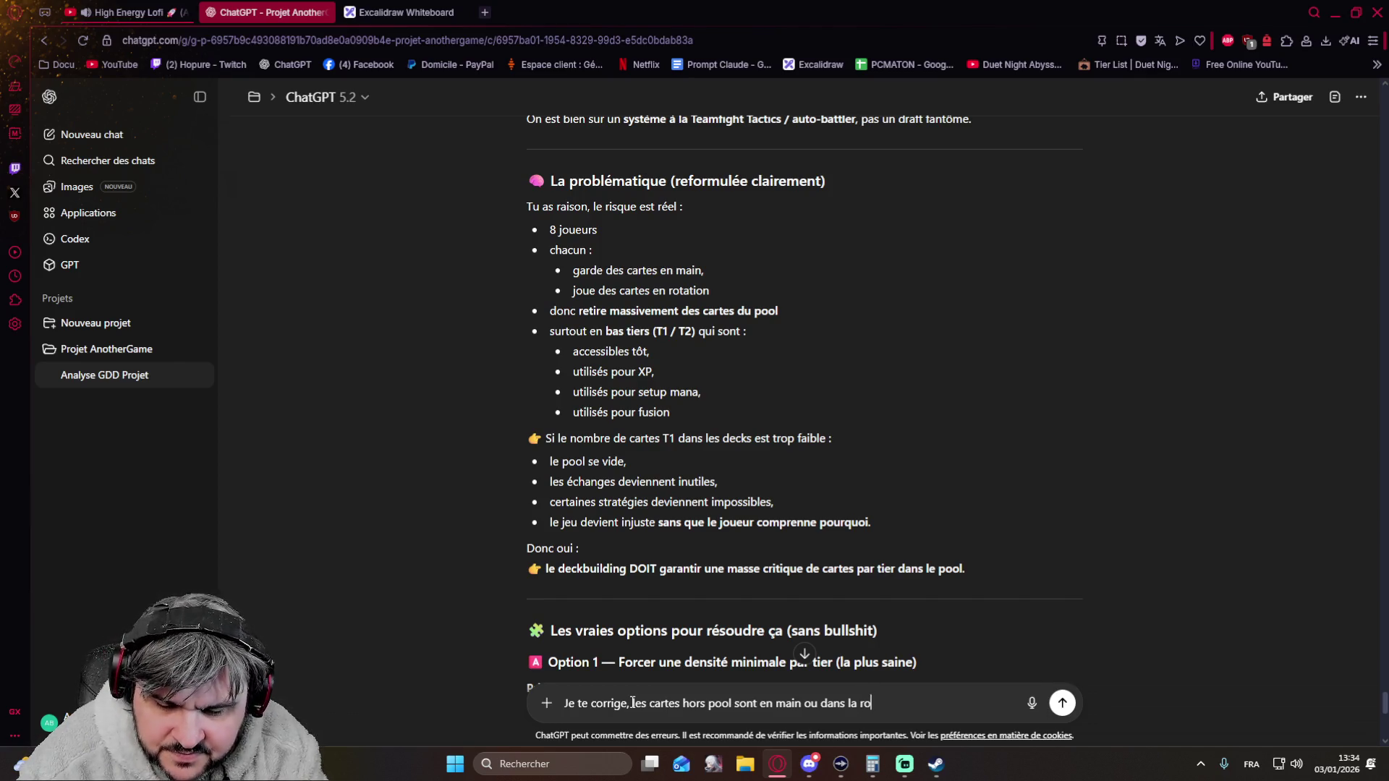
type("tation,")
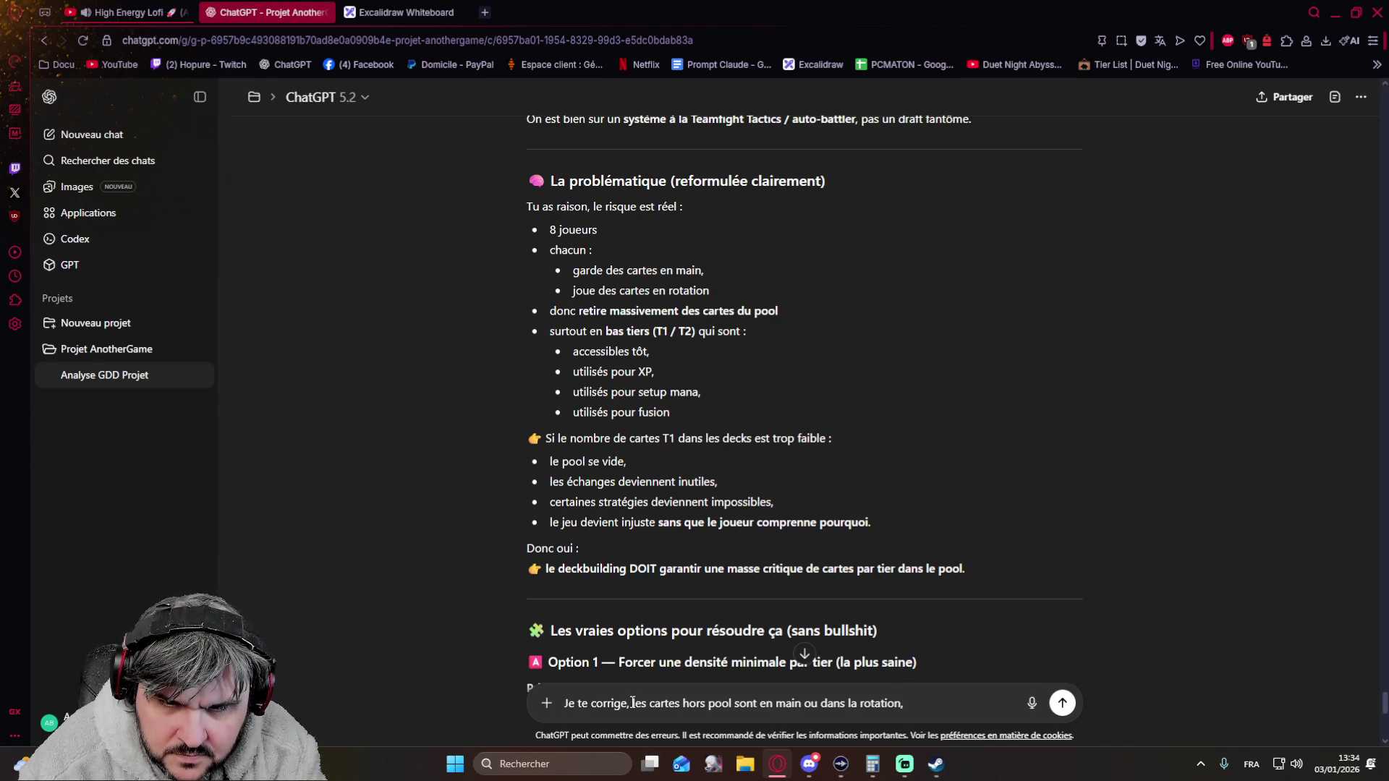
type(" quand tu dis utilis")
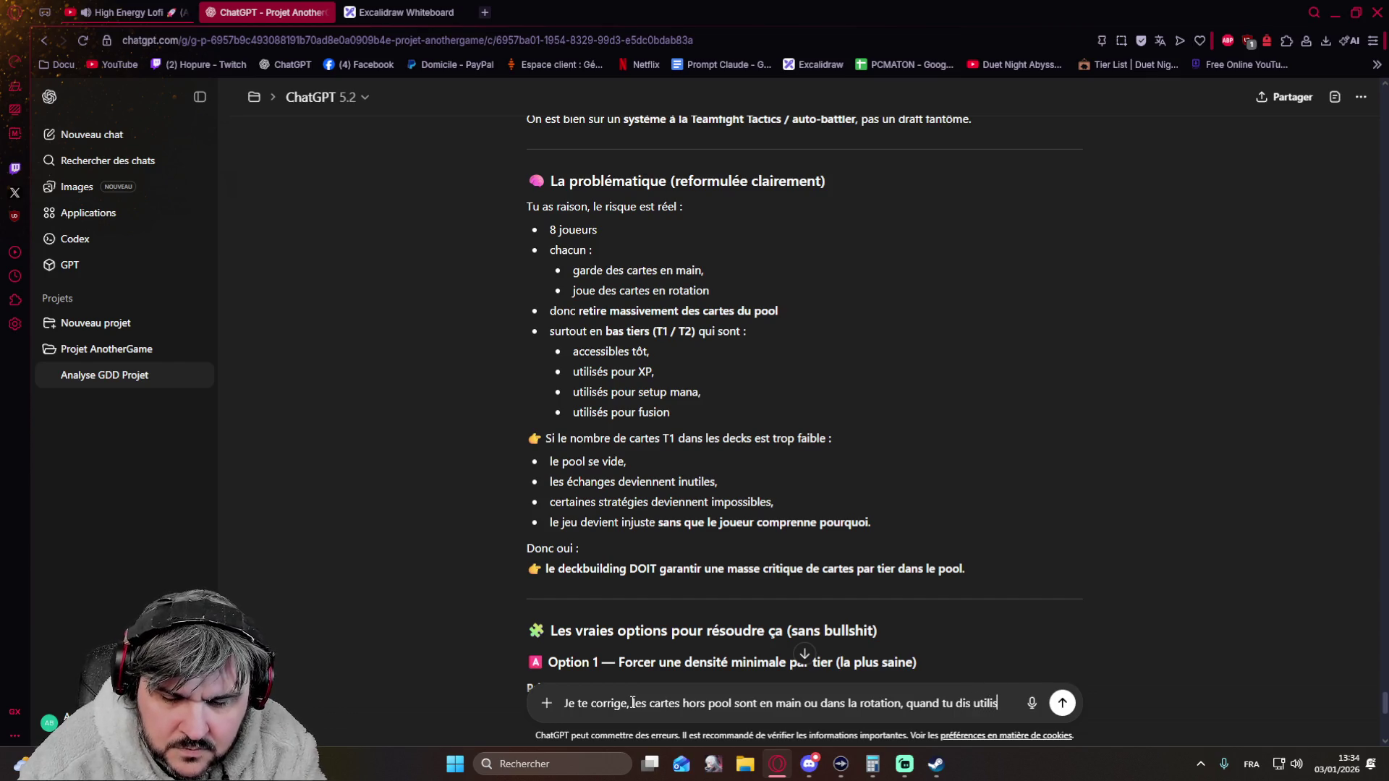
type("our xp ou fusions c")
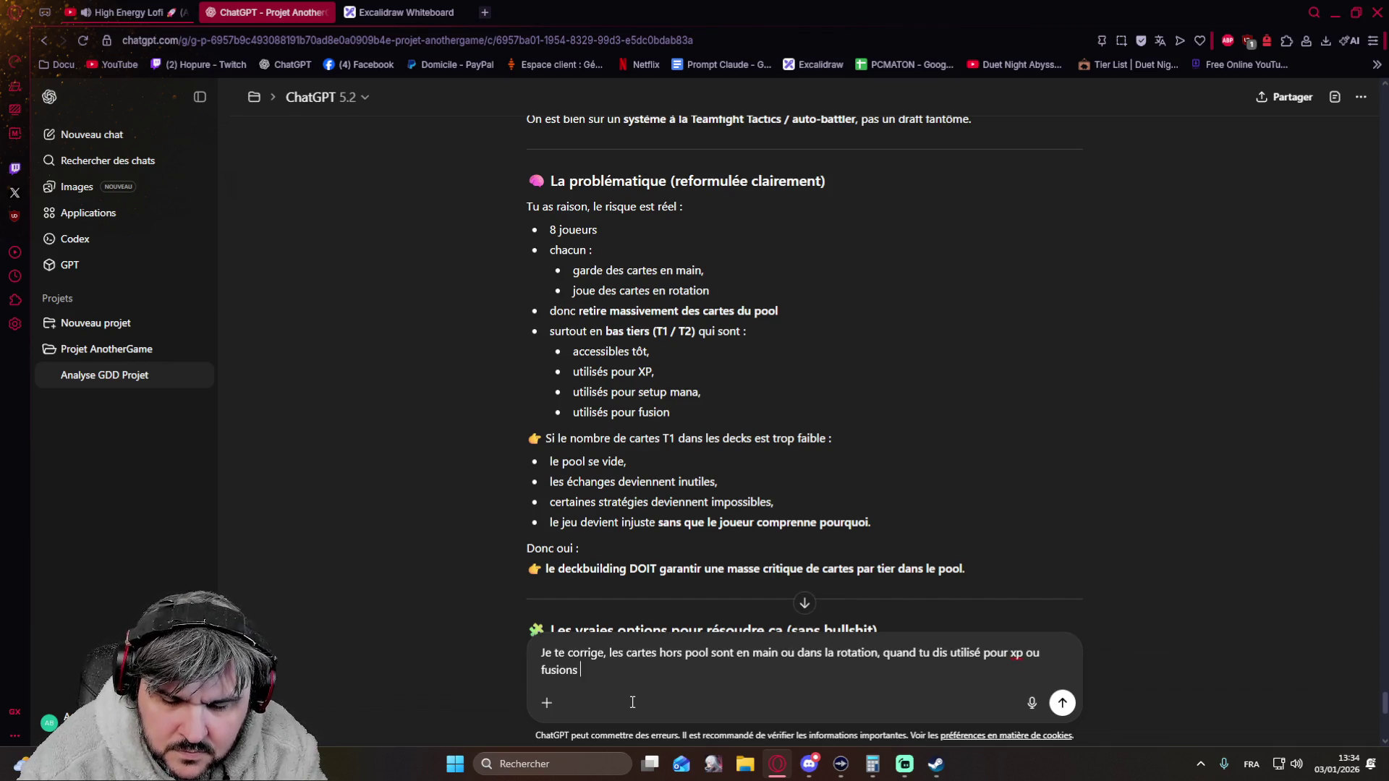
type("'est te")
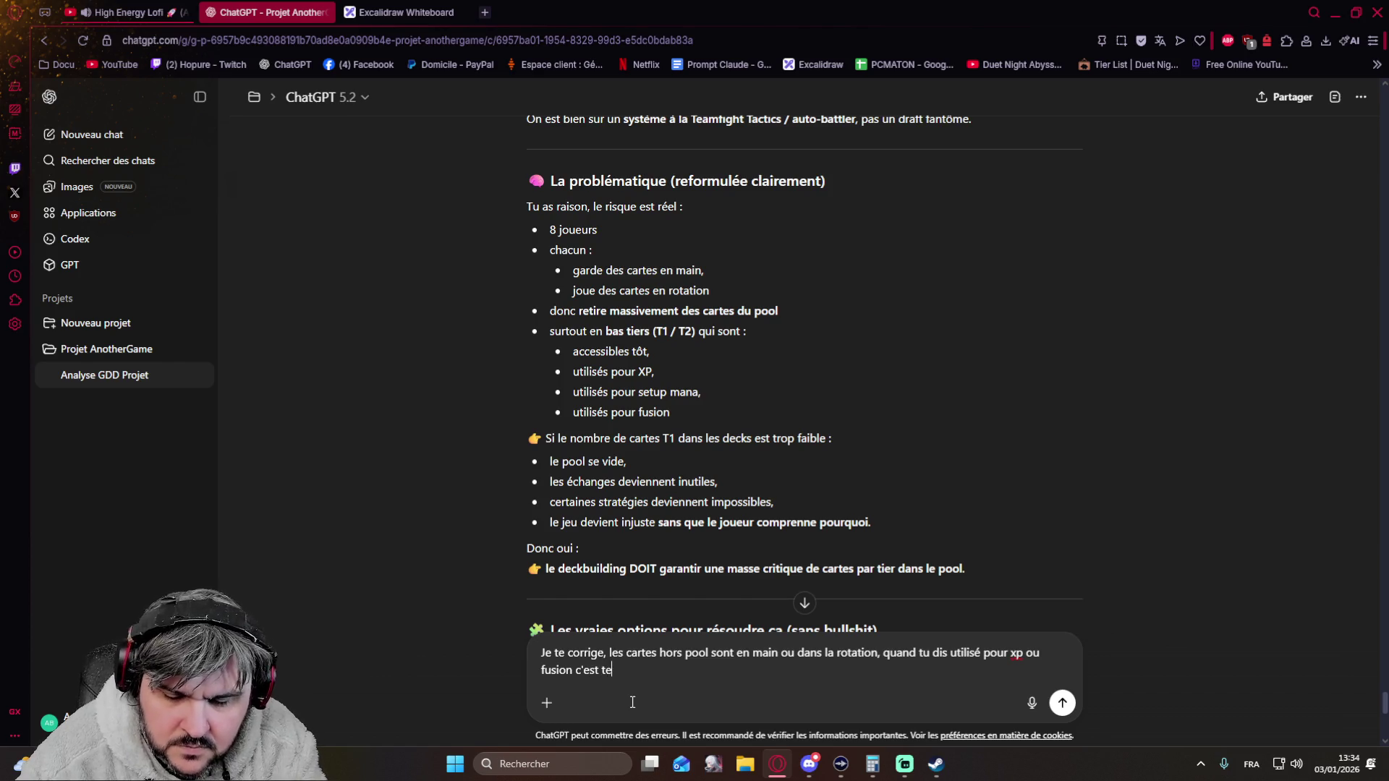
type("chniquement fau")
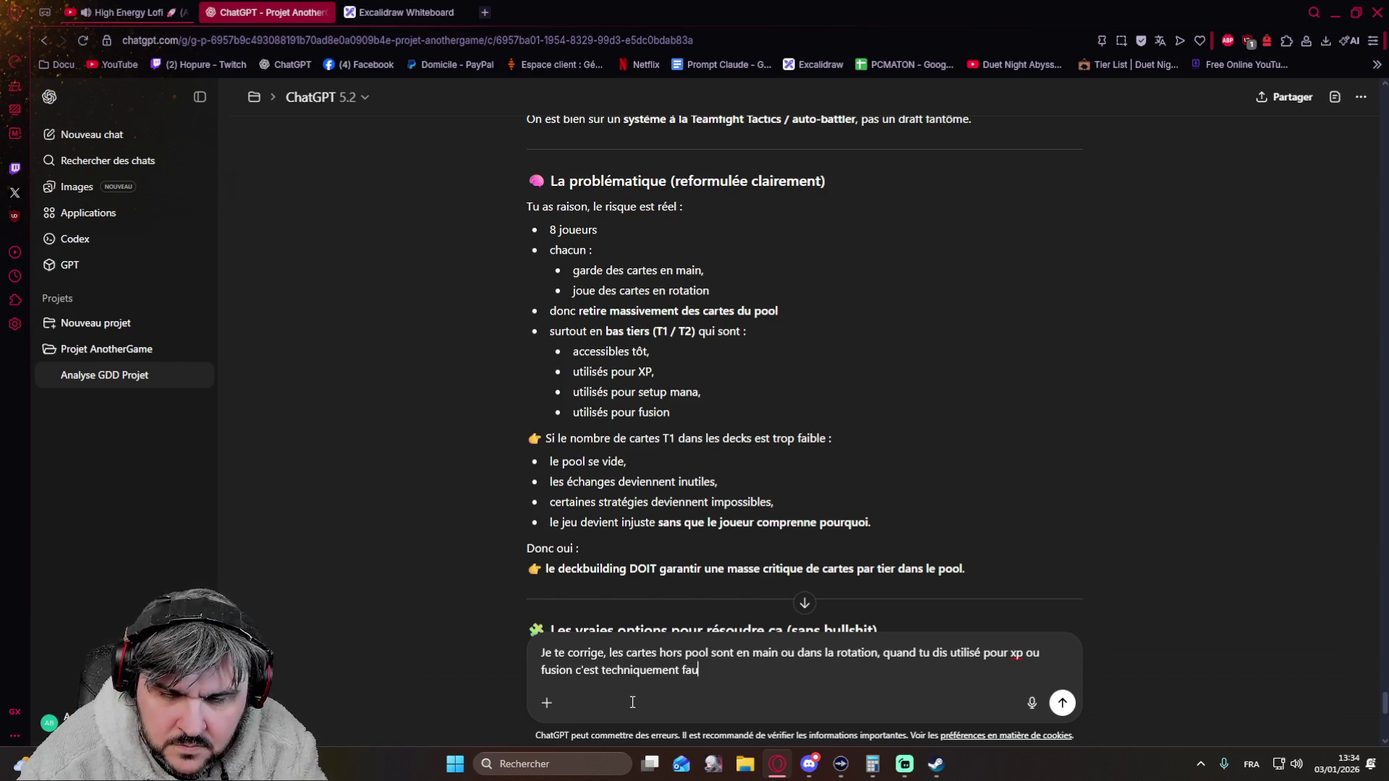
type("x car ")
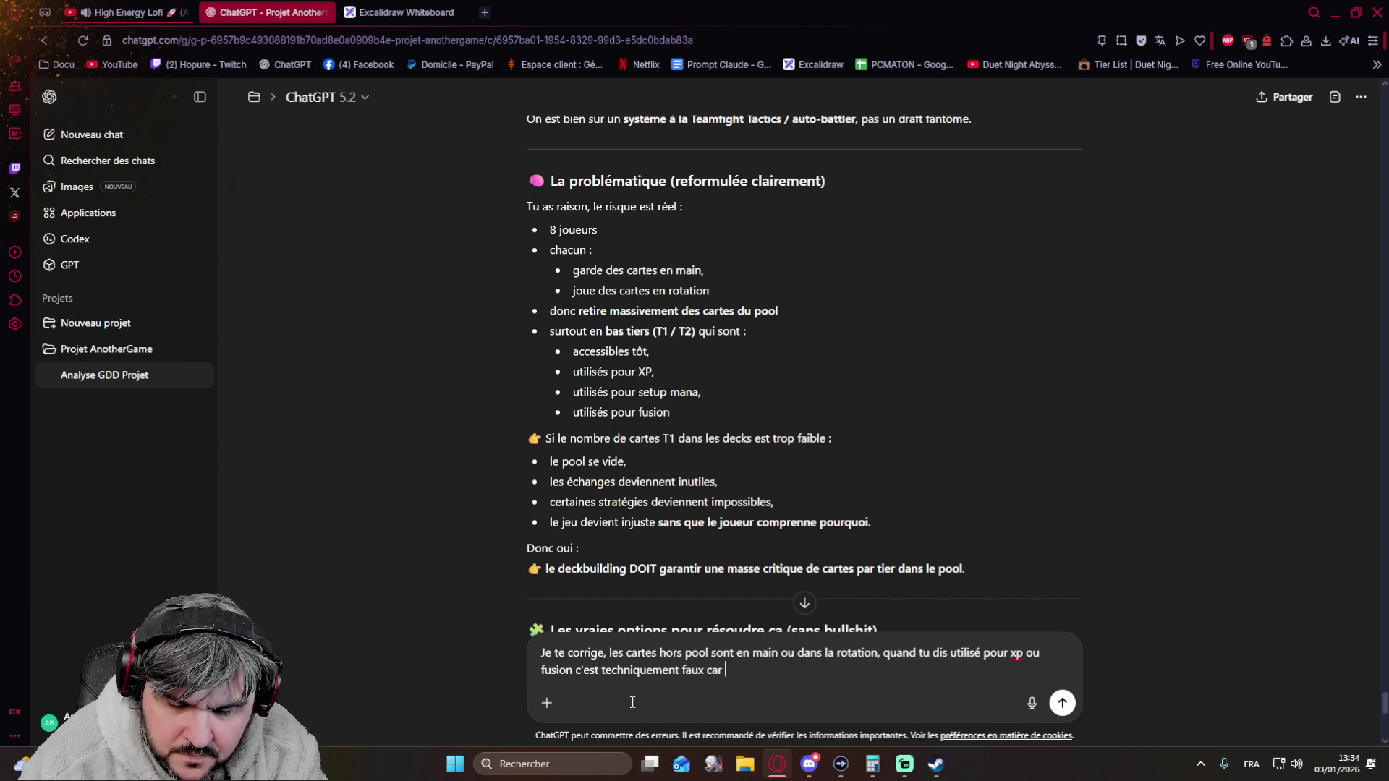
type("ces car")
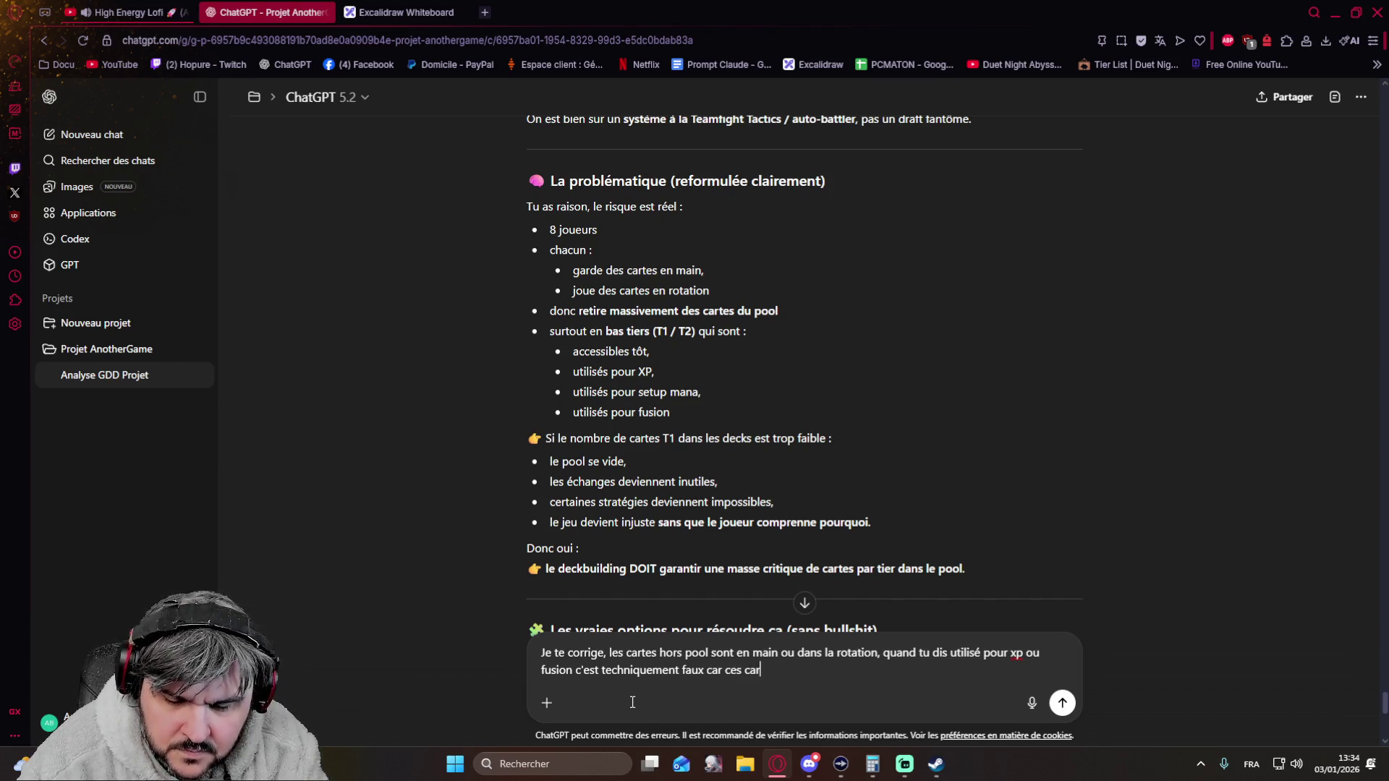
type("tes sont remis dans le pool")
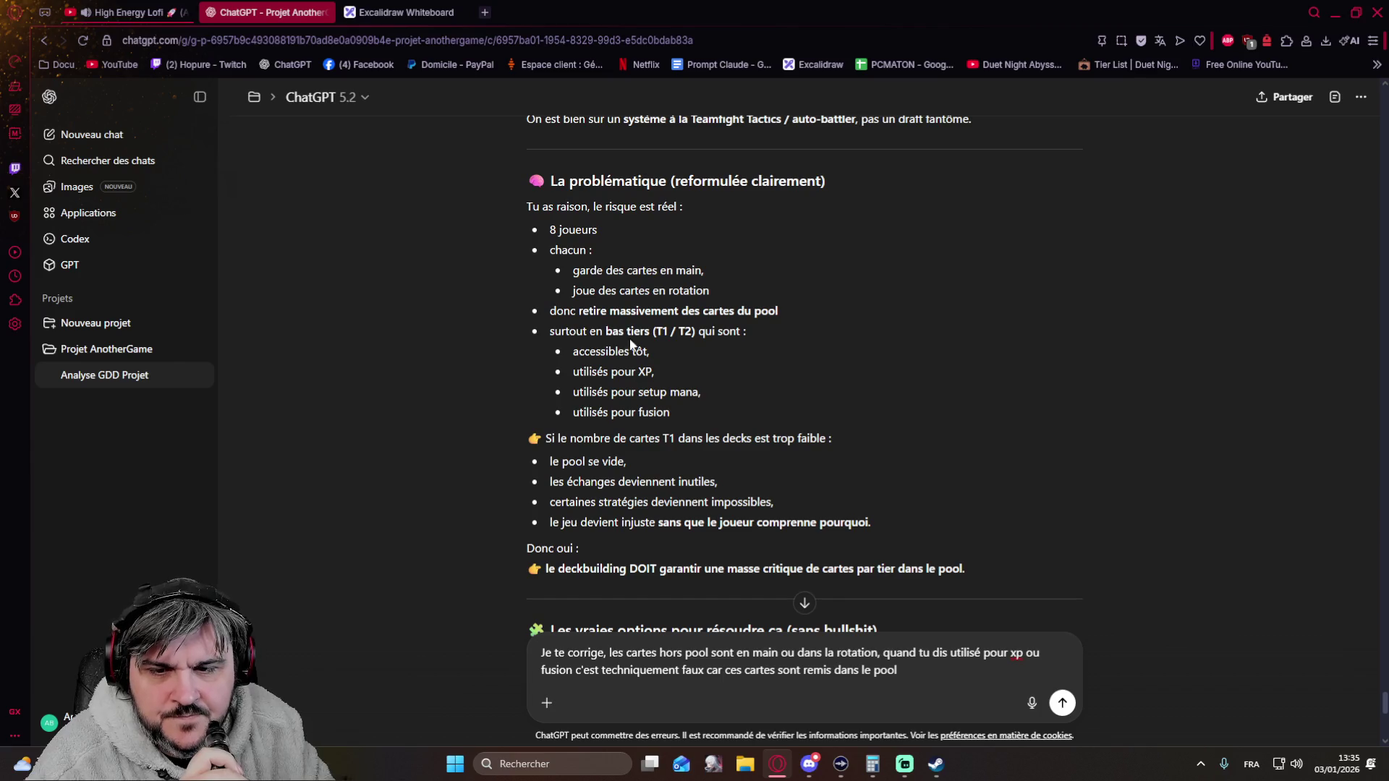
scroll(436, 388, "down", 1)
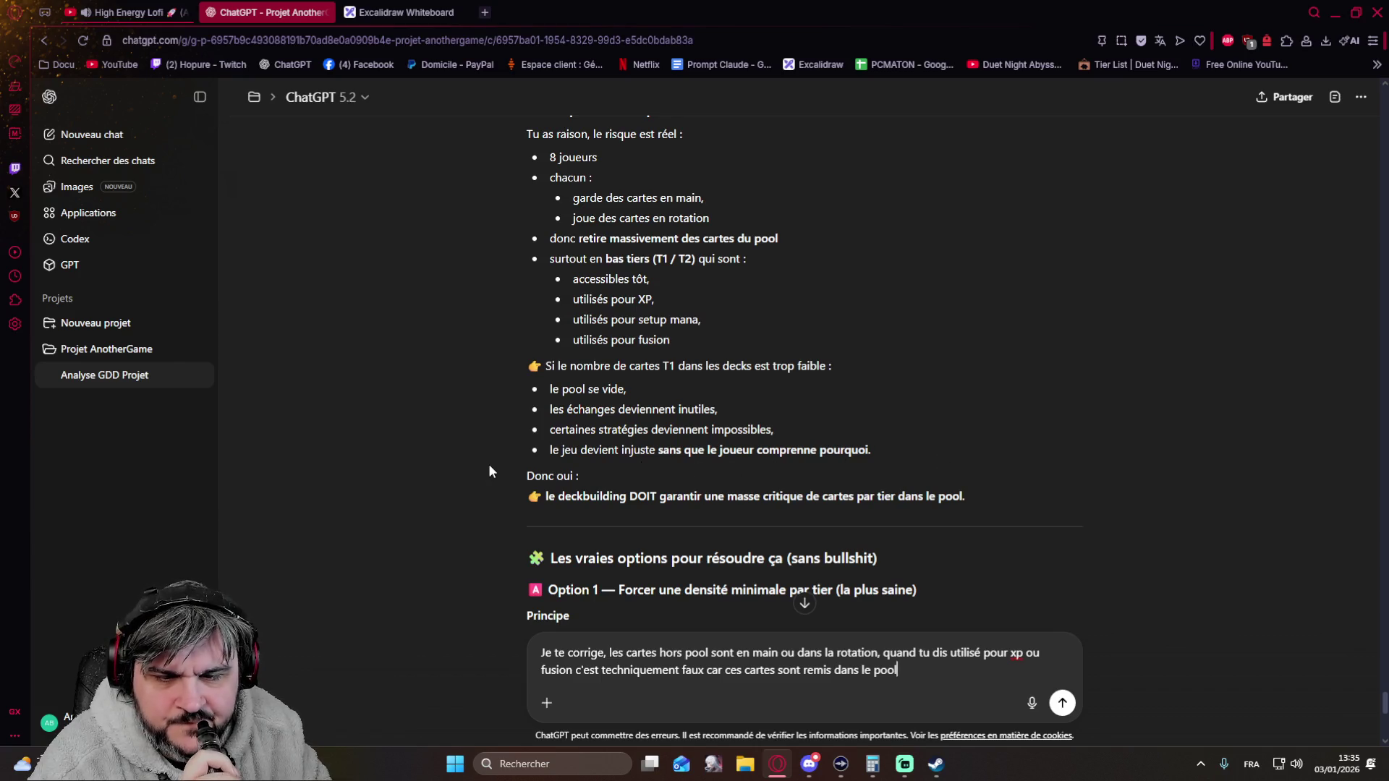
scroll(488, 470, "down", 2)
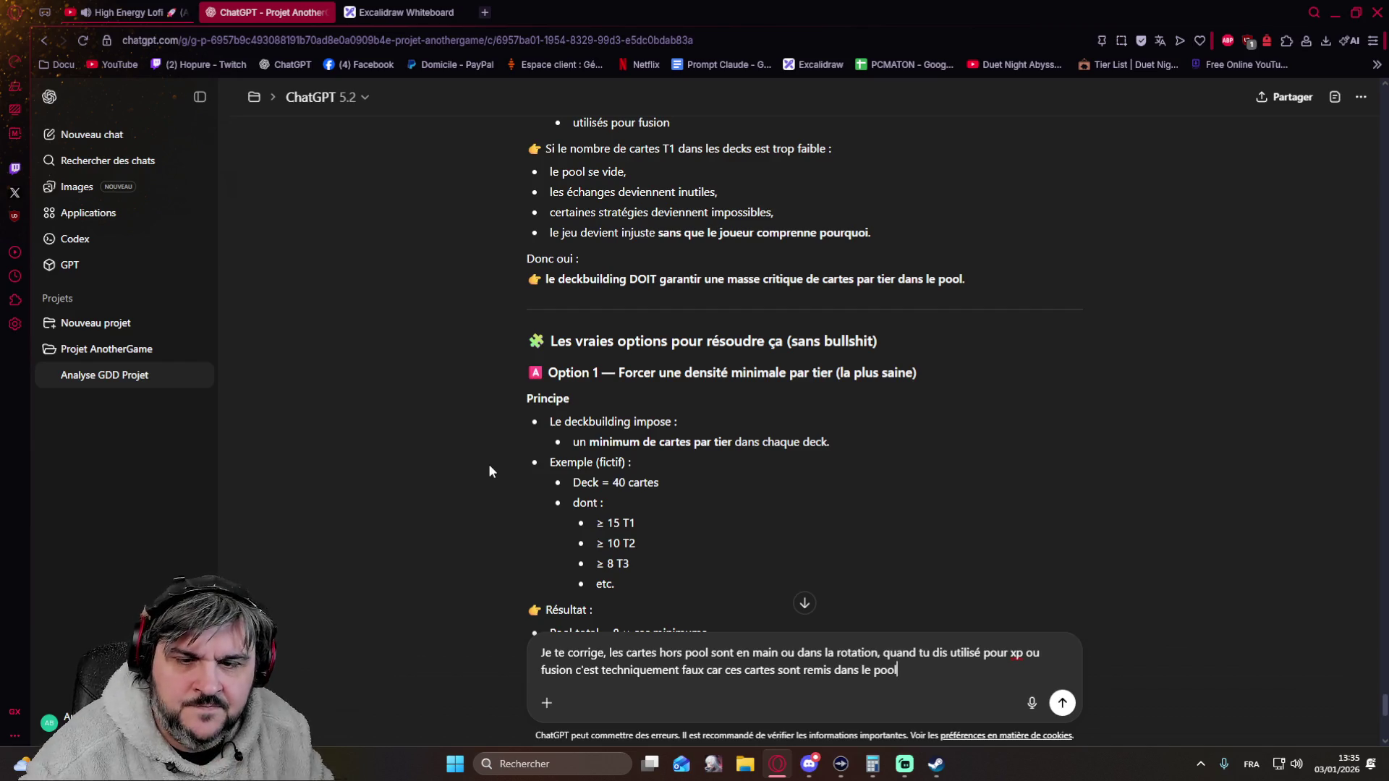
scroll(488, 470, "down", 1)
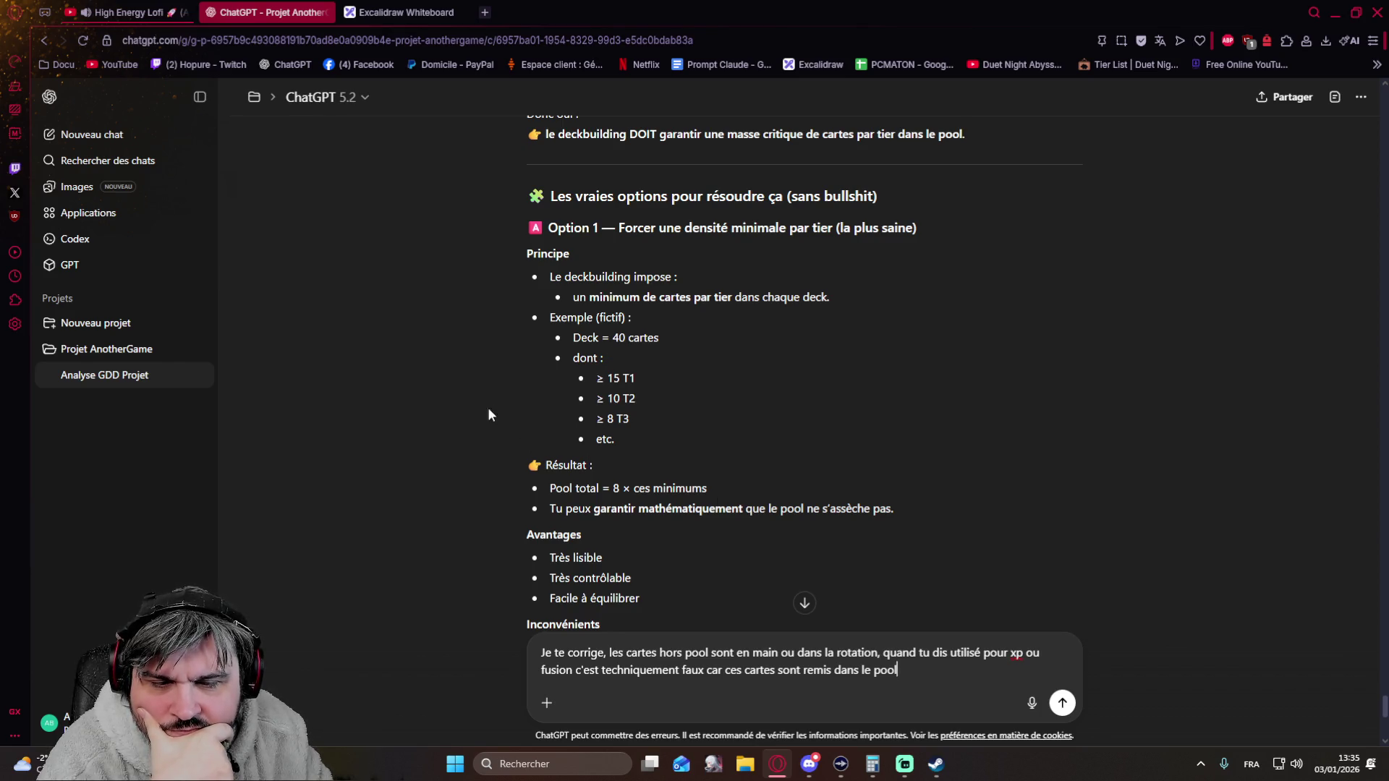
scroll(527, 384, "down", 2)
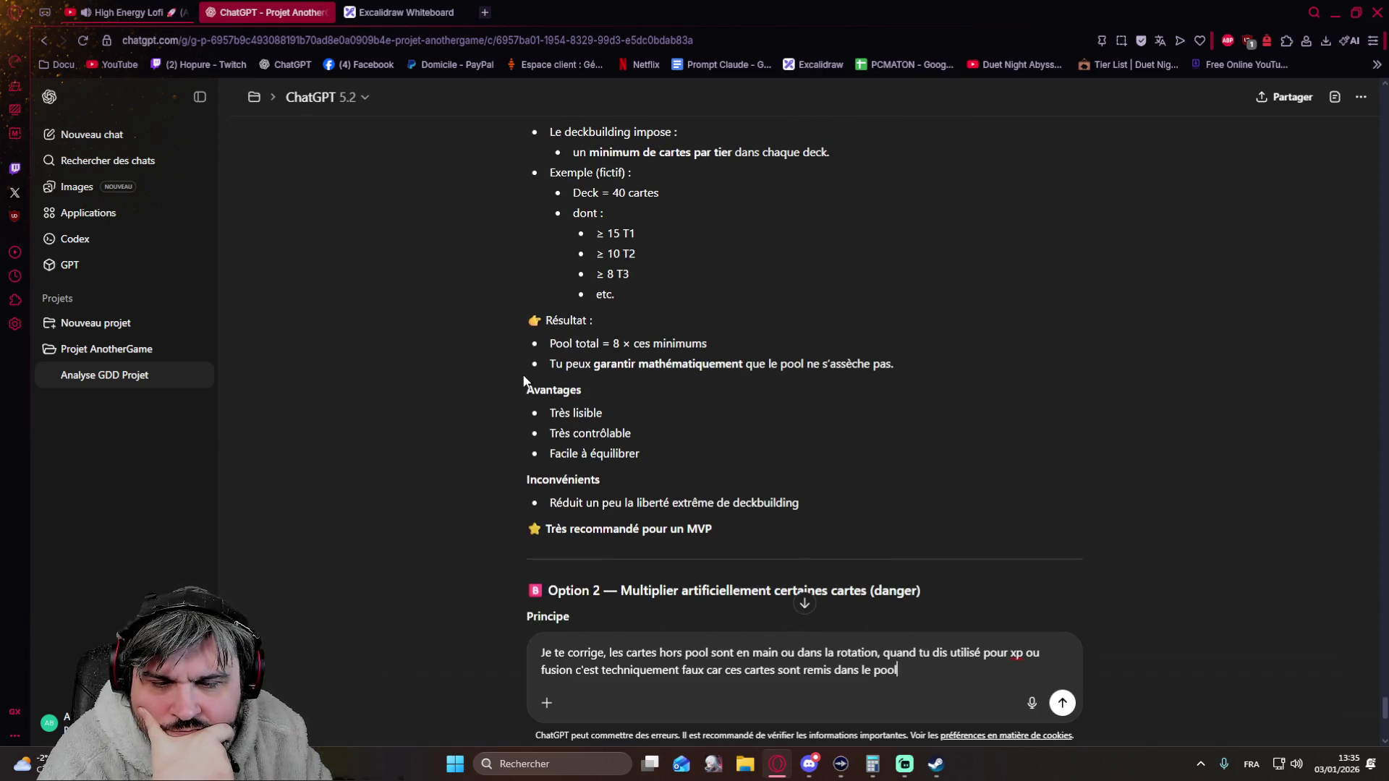
scroll(524, 380, "down", 2)
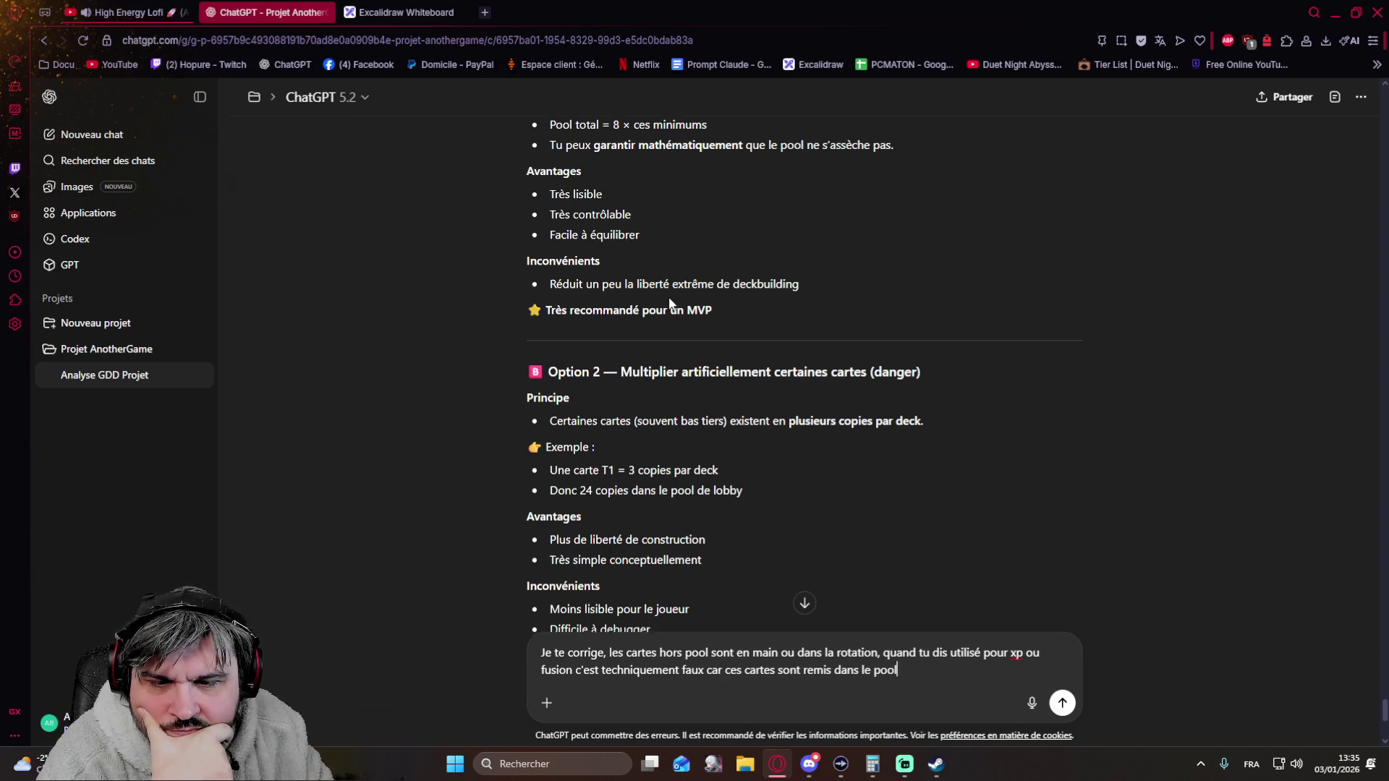
scroll(673, 296, "down", 1)
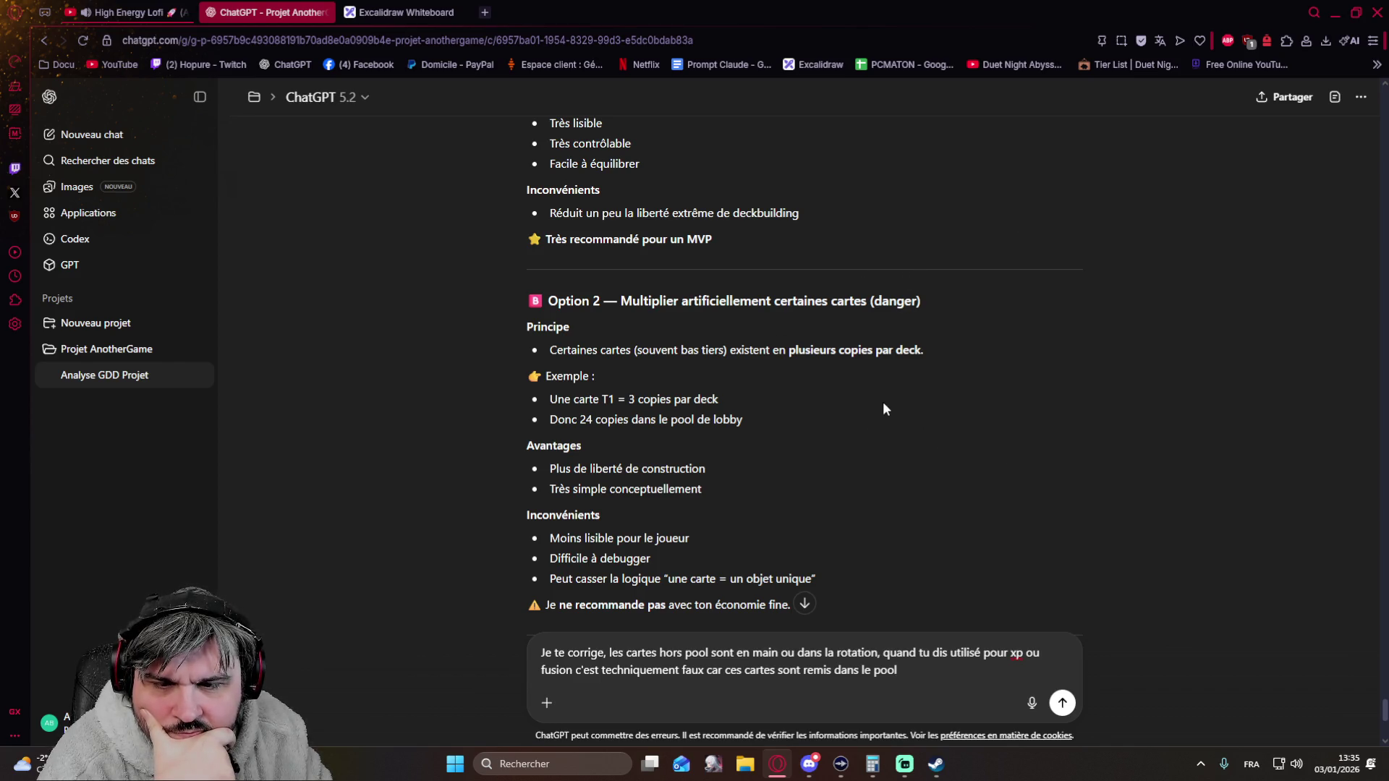
scroll(882, 409, "down", 1)
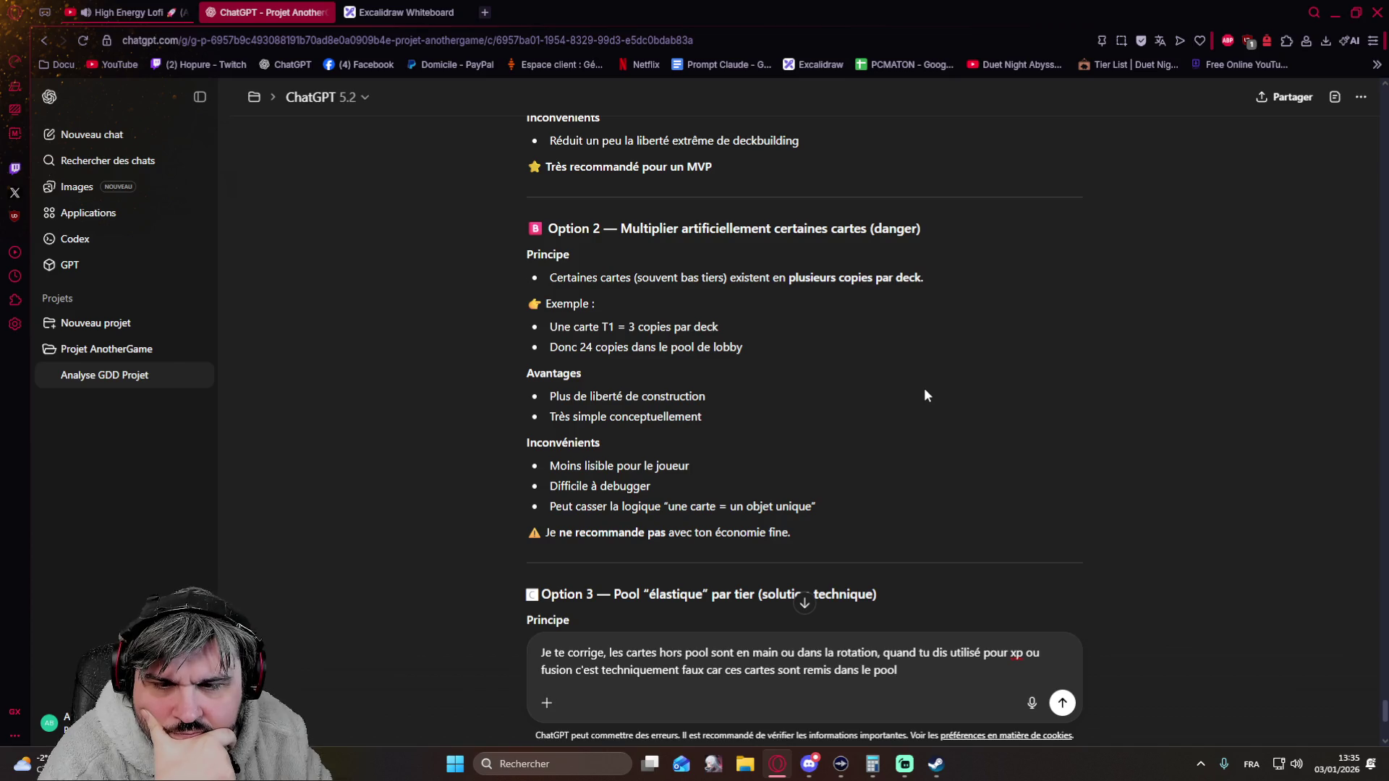
scroll(925, 396, "down", 1)
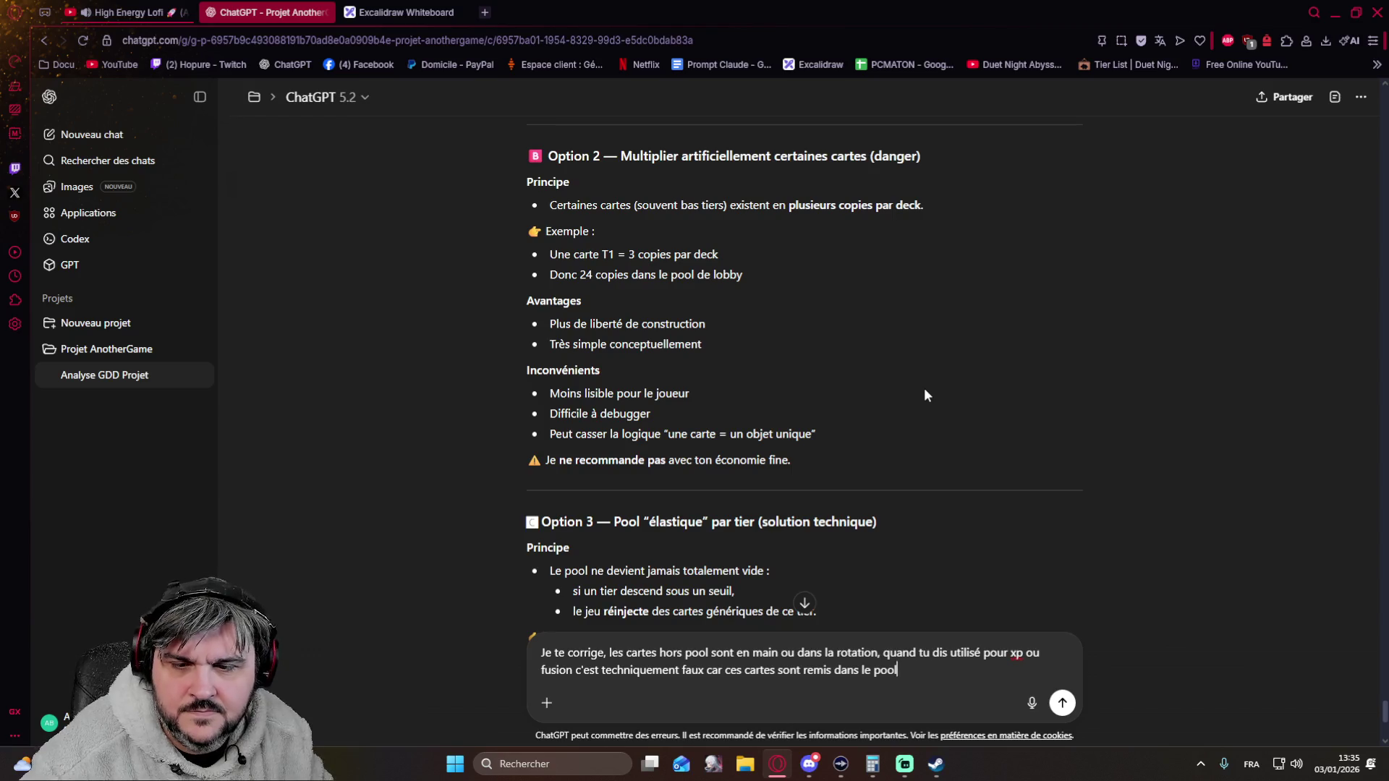
scroll(925, 395, "down", 3)
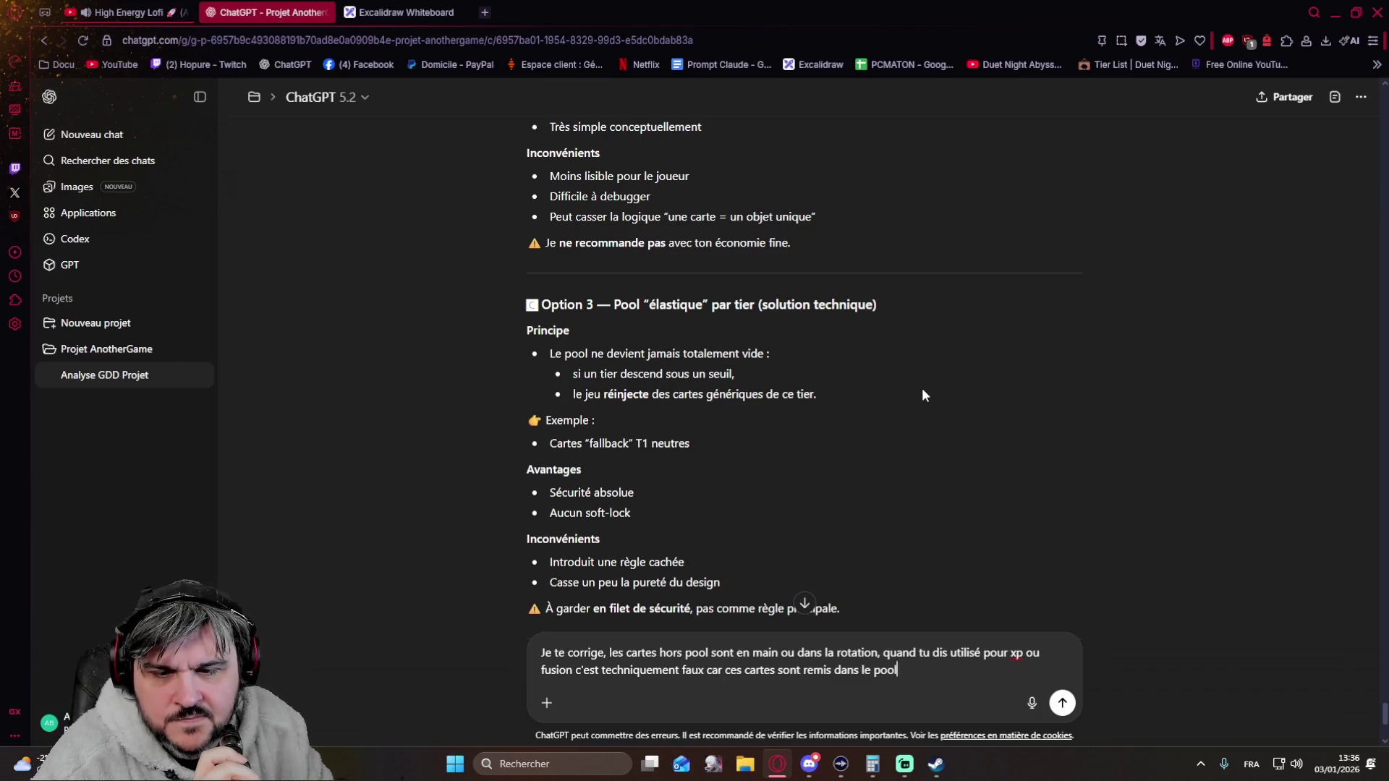
scroll(924, 395, "down", 2)
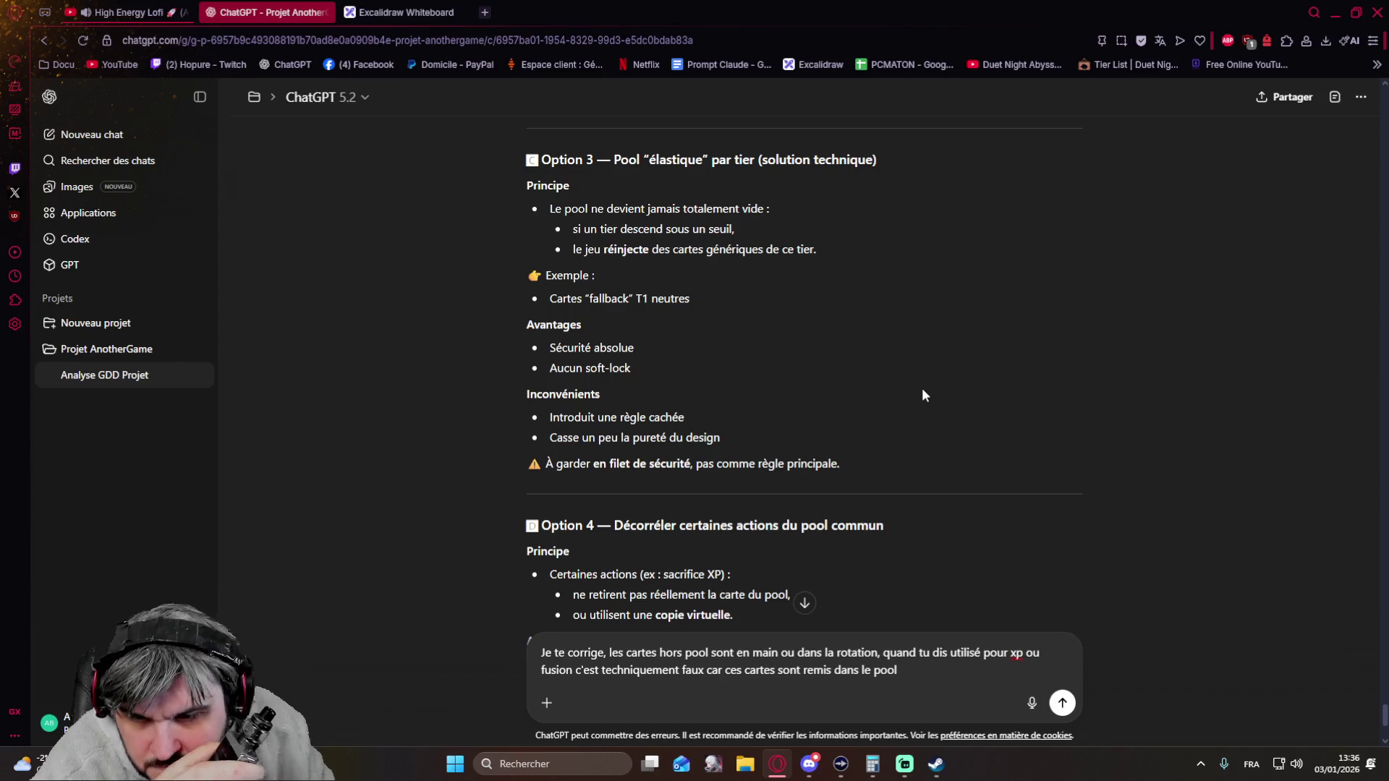
scroll(925, 395, "down", 3)
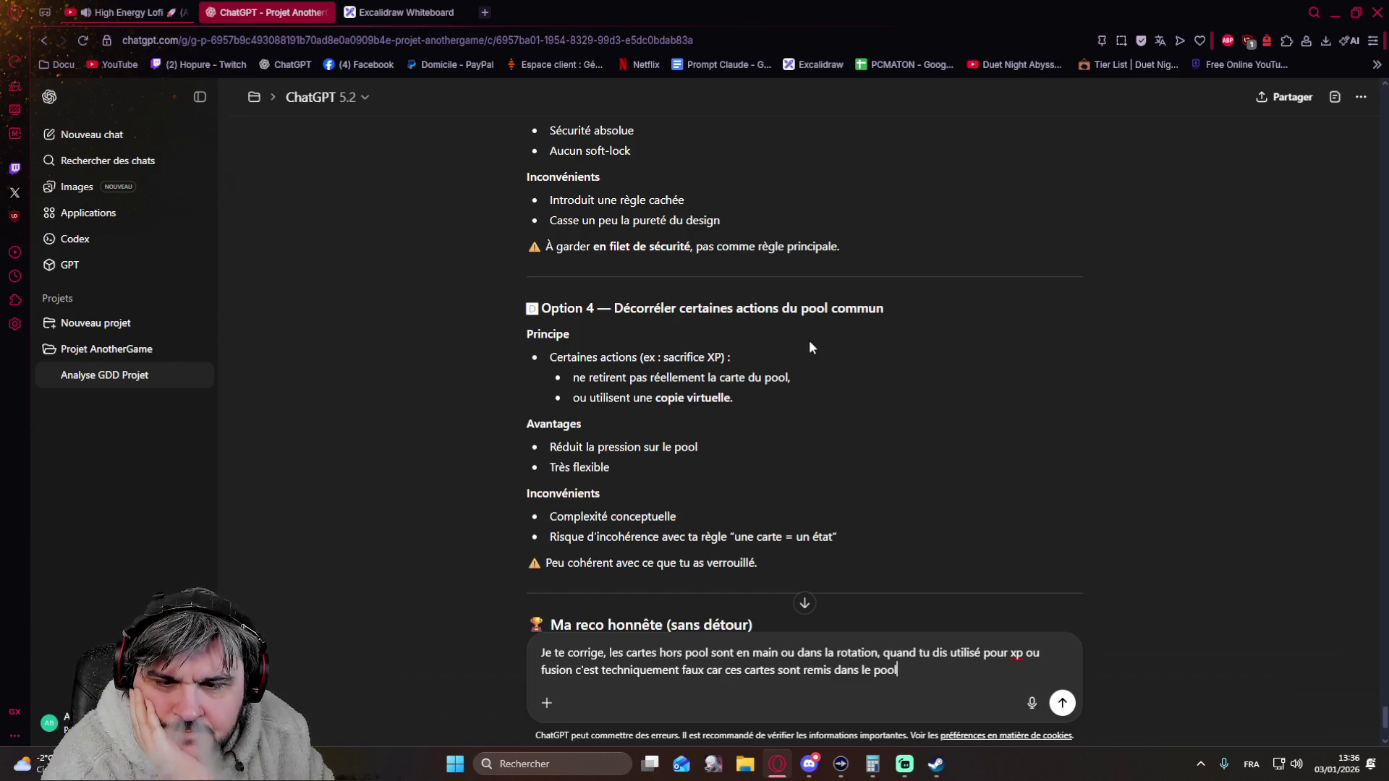
scroll(809, 348, "down", 1)
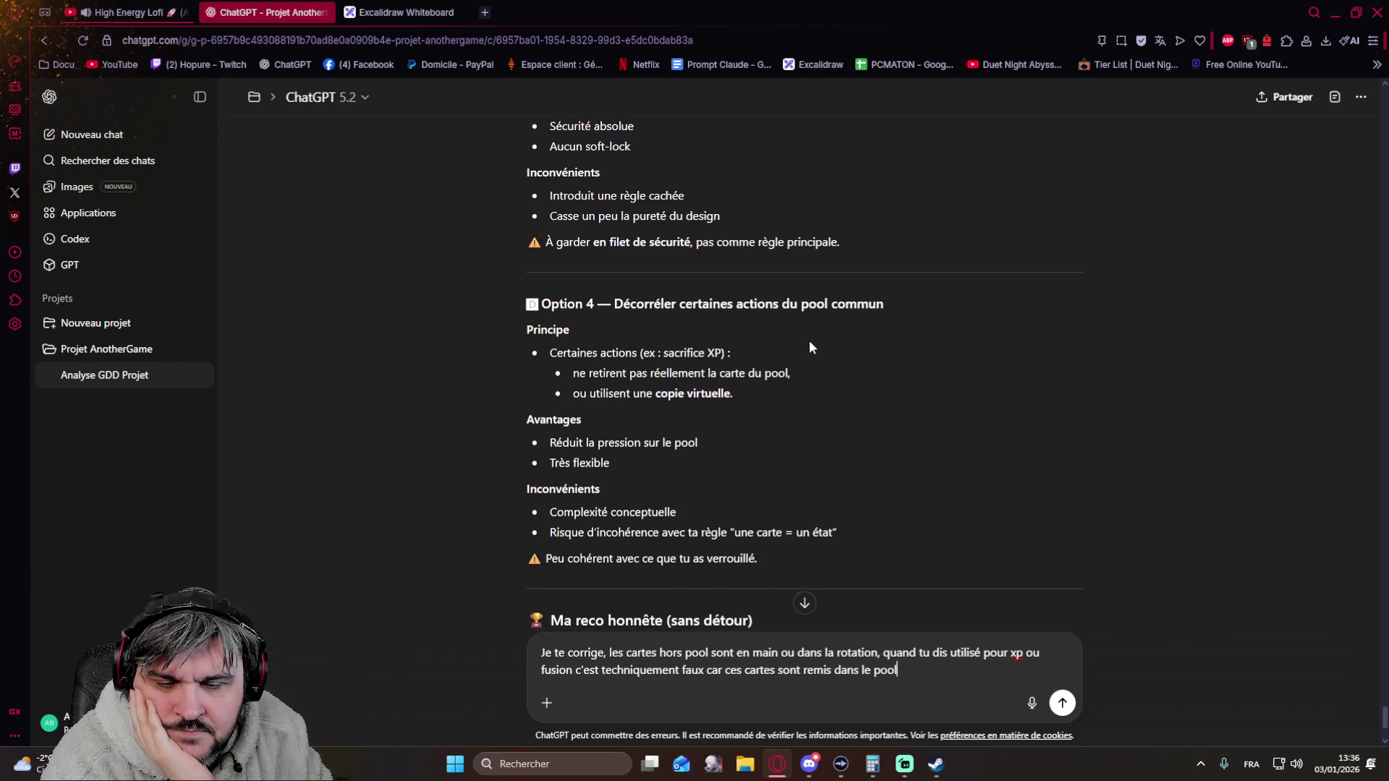
mouse_move(873, 764)
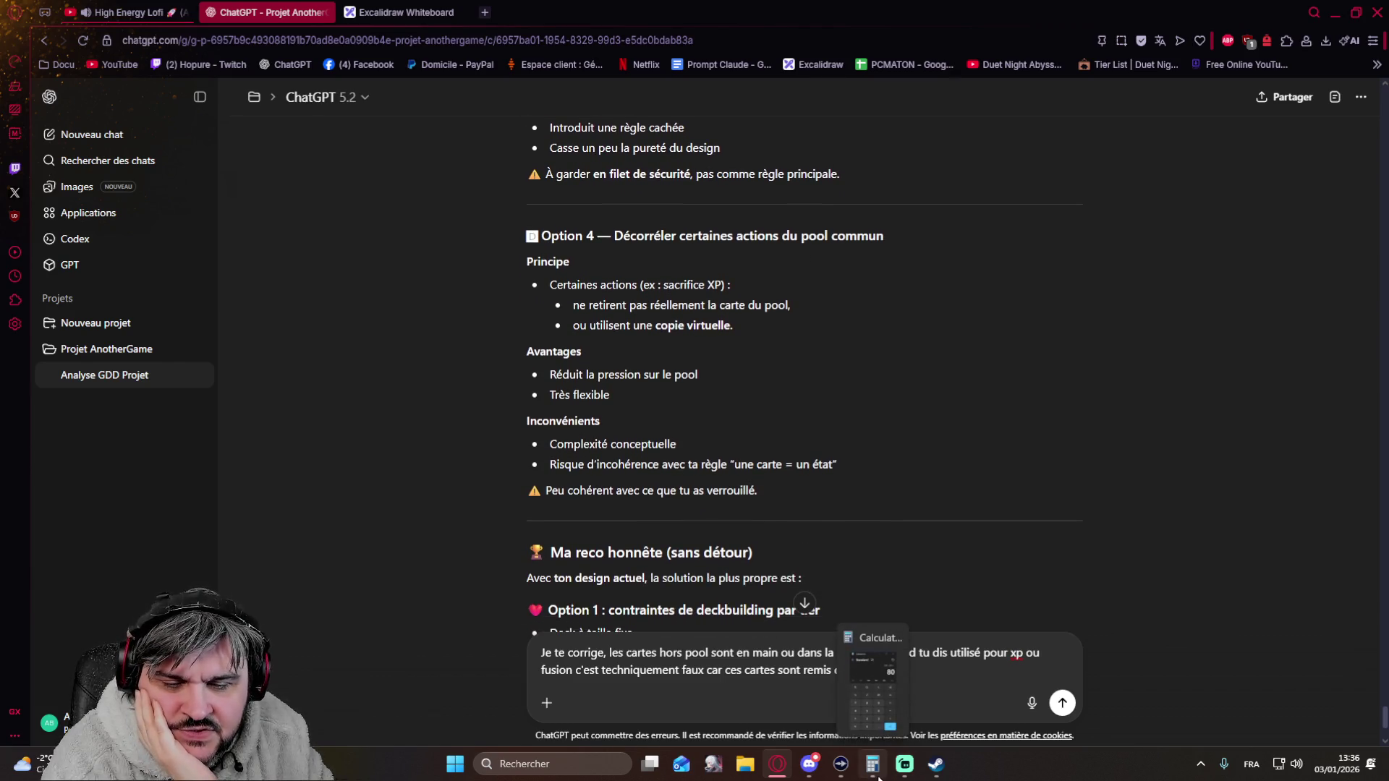
left_click(880, 775)
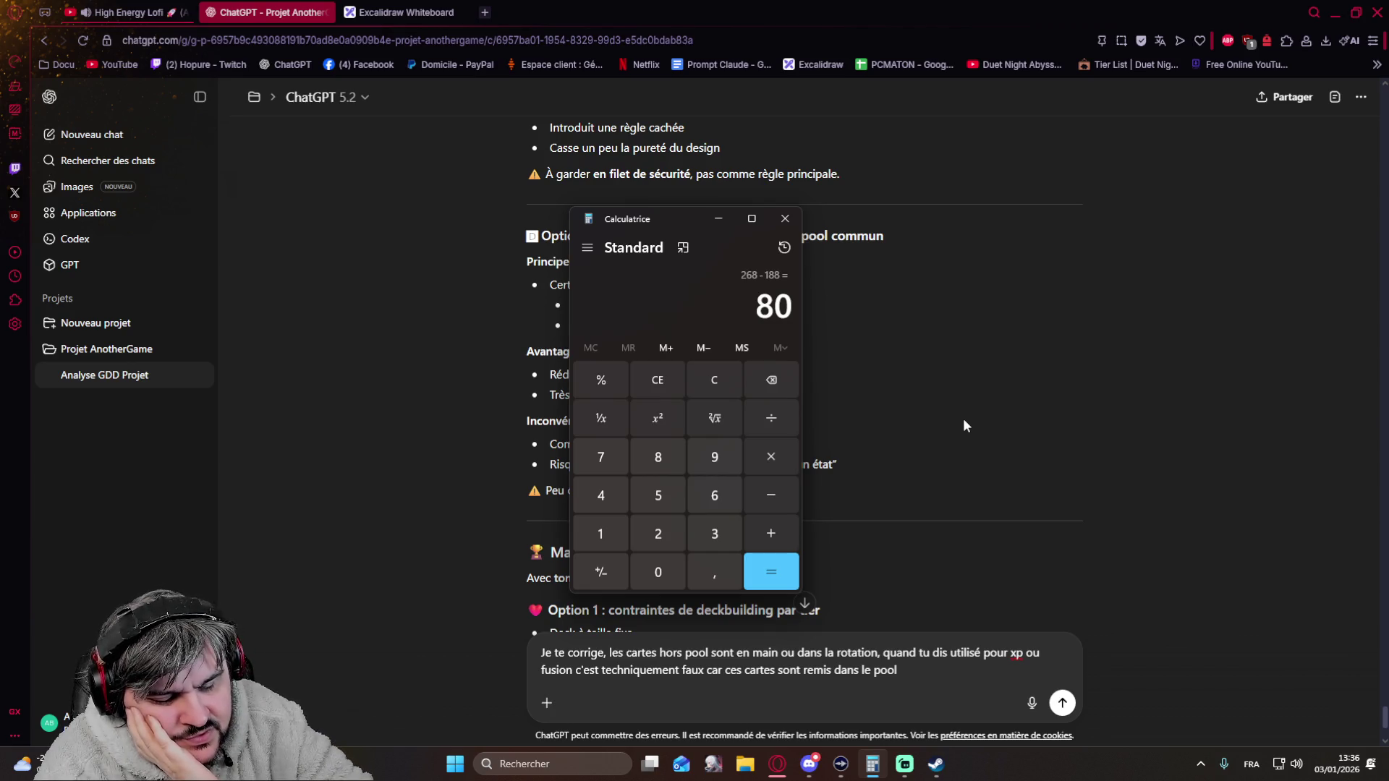
type("10")
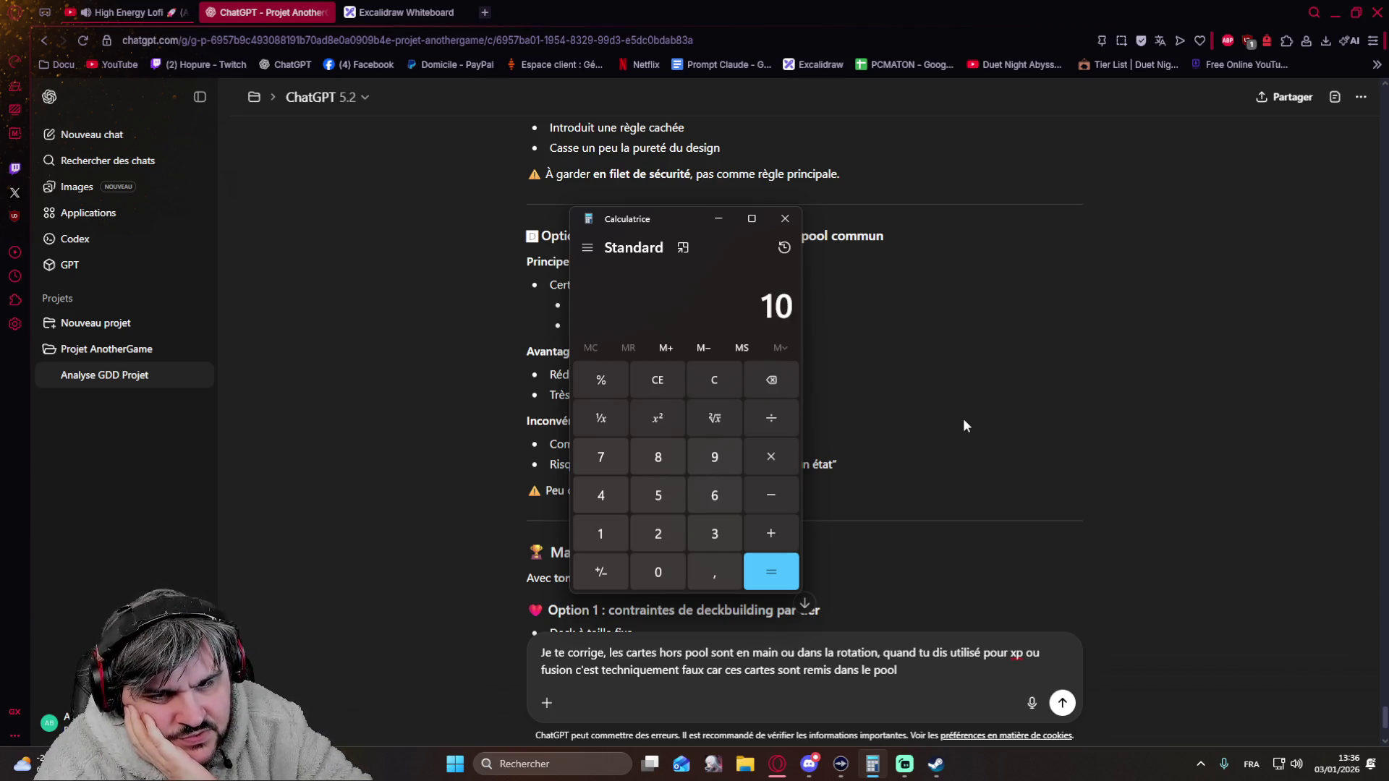
type("8")
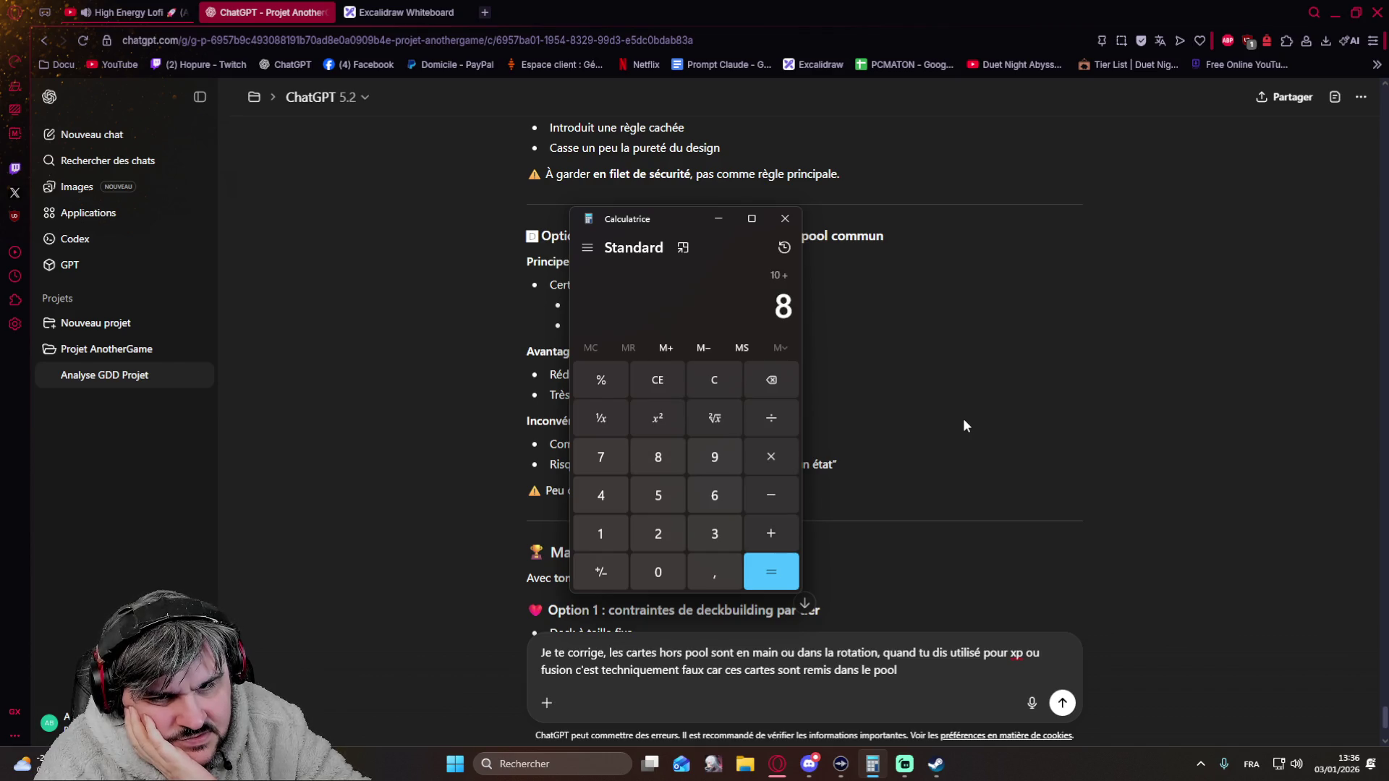
type("*")
type("8")
- Compute 18 × 8 = 144 in Calculator, move it aside and switch to the Excalidraw whiteboard tab
key("Return")
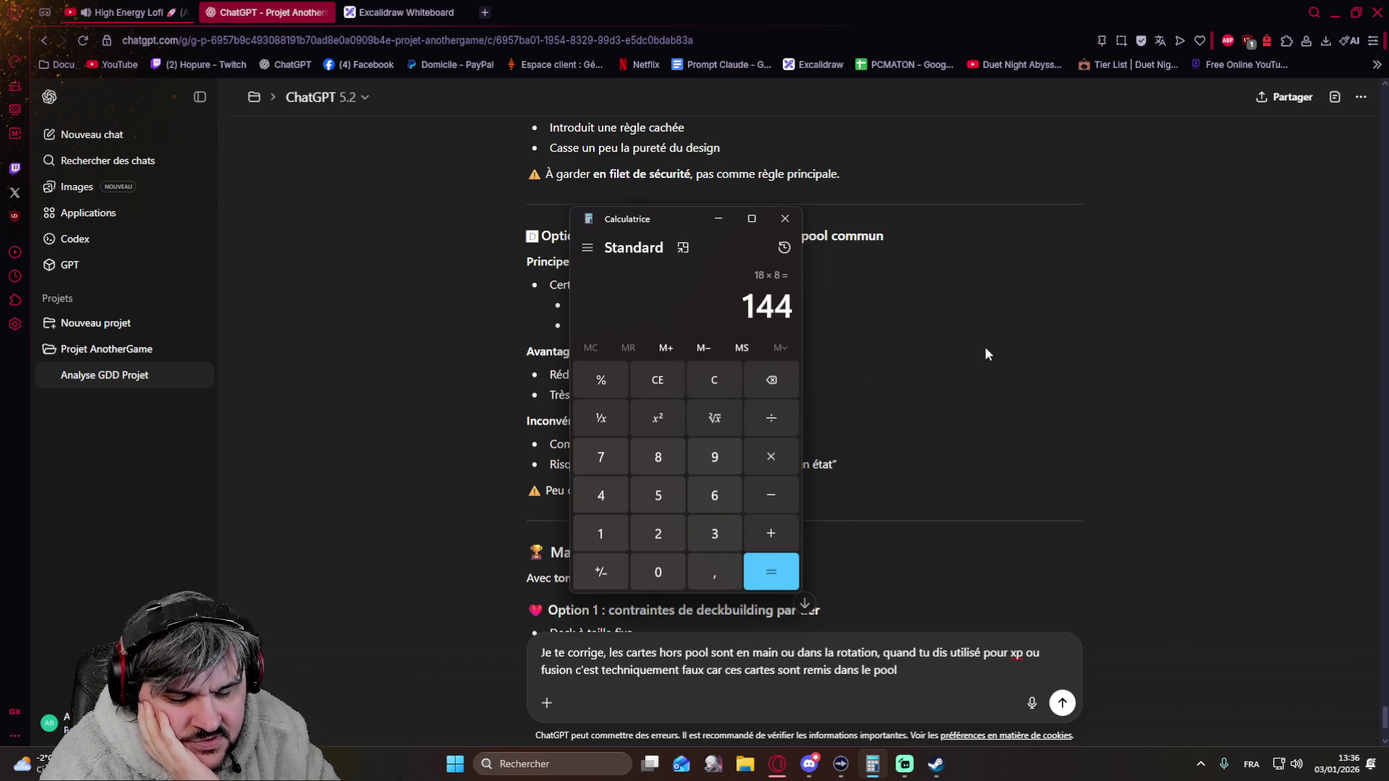
type("18")
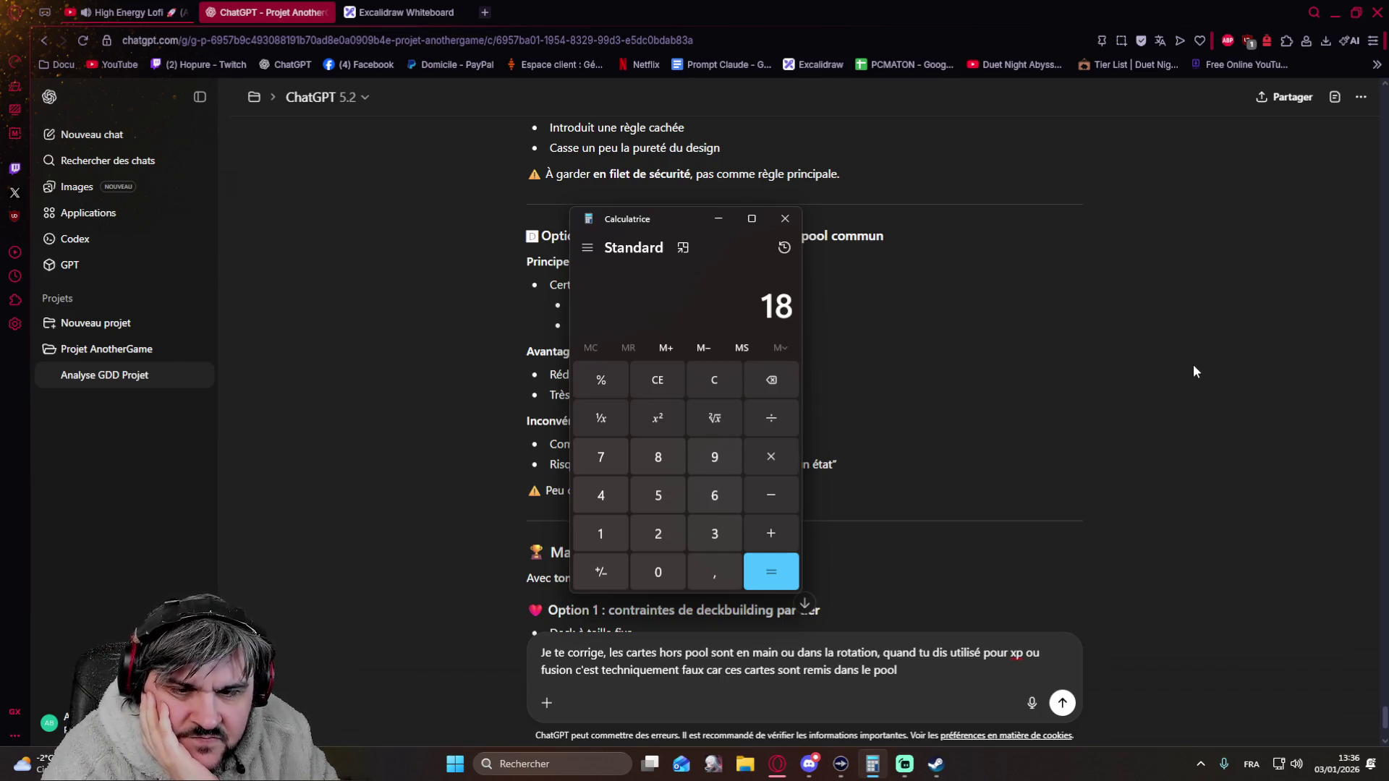
left_click_drag(685, 218, 782, 231)
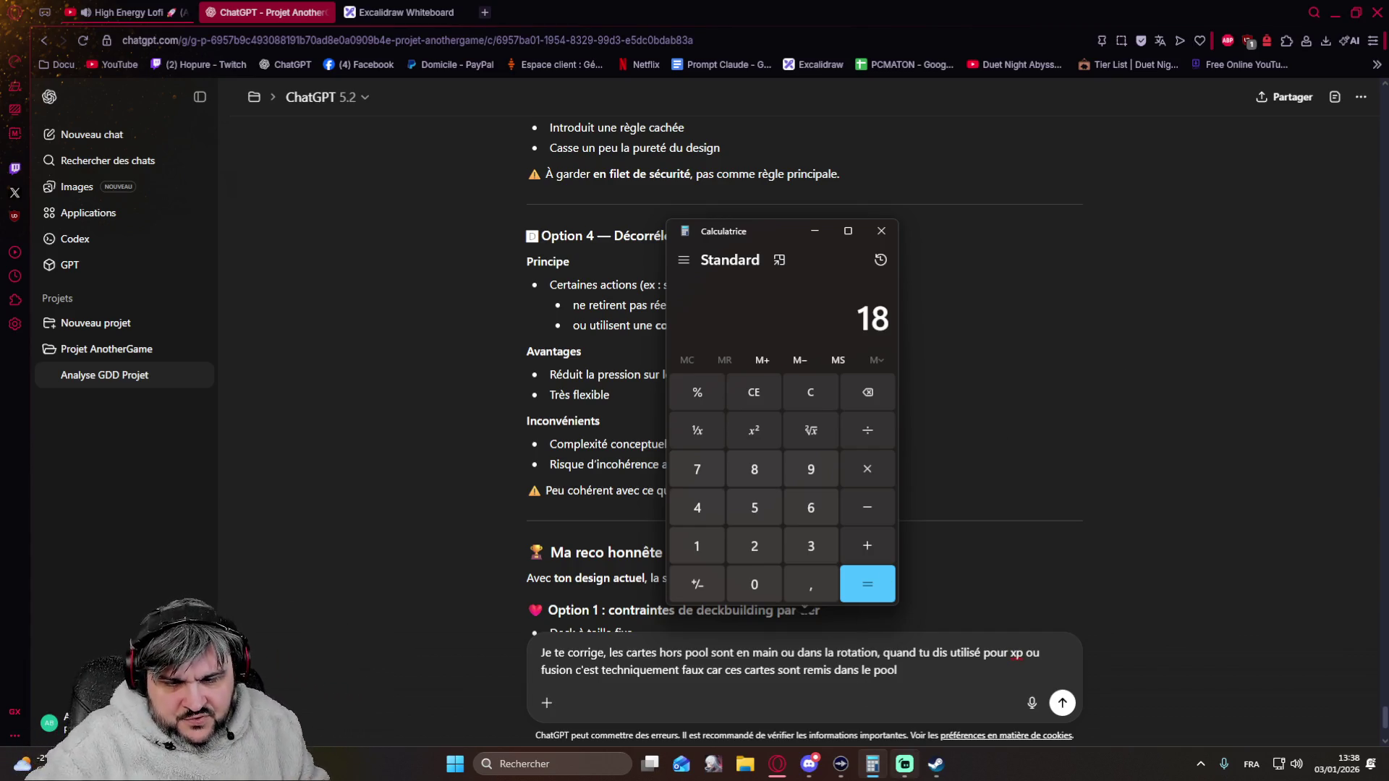
left_click(402, 12)
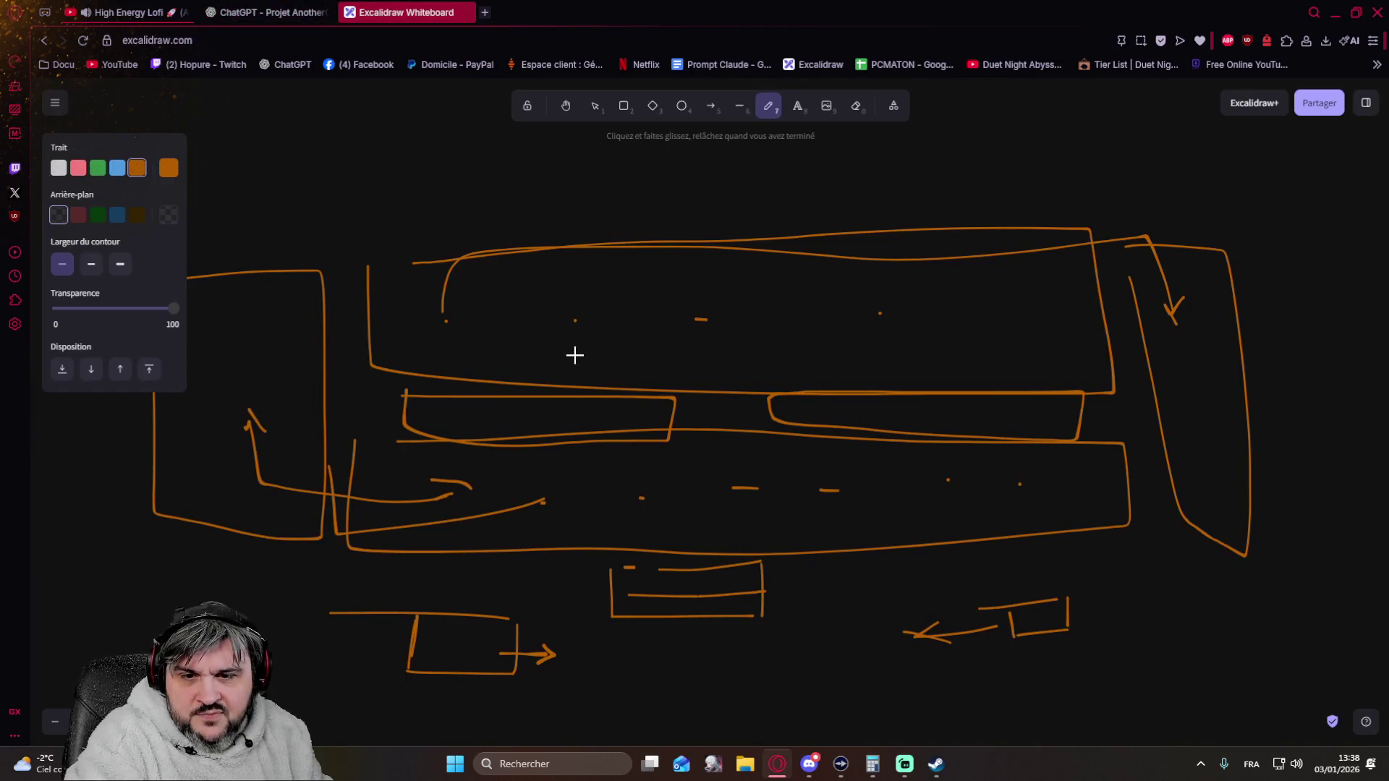
- Pan the canvas to centre the LvL 1 stick-figure diagram with its card boxes and arrows
mouse_move(471, 490)
left_mouse_down()
mouse_move(1344, 130)
mouse_move(859, 344)
mouse_move(670, 633)
mouse_move(1079, 406)
mouse_move(1263, 417)
left_mouse_up()
mouse_move(596, 464)
left_mouse_down()
mouse_move(750, 482)
mouse_move(995, 552)
left_mouse_up()
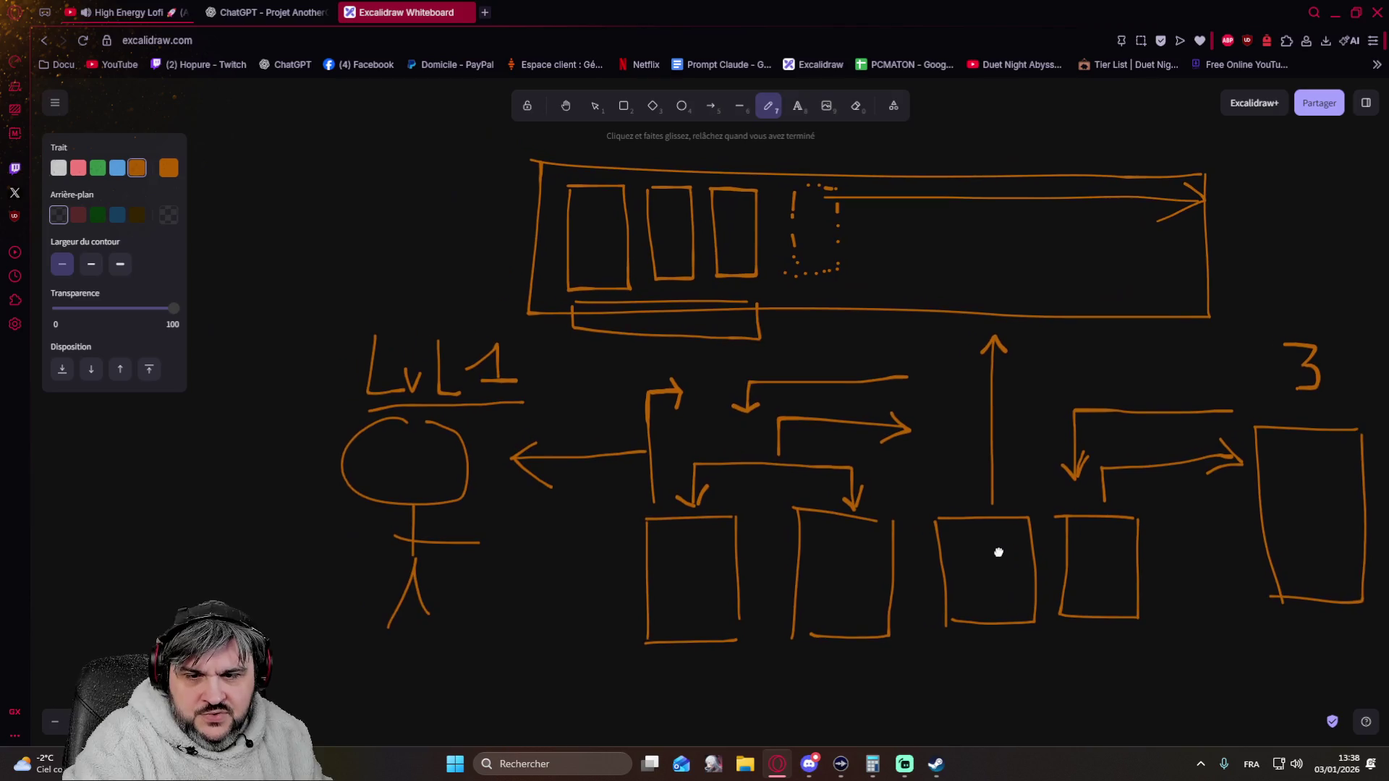
left_click_drag(955, 487, 871, 474)
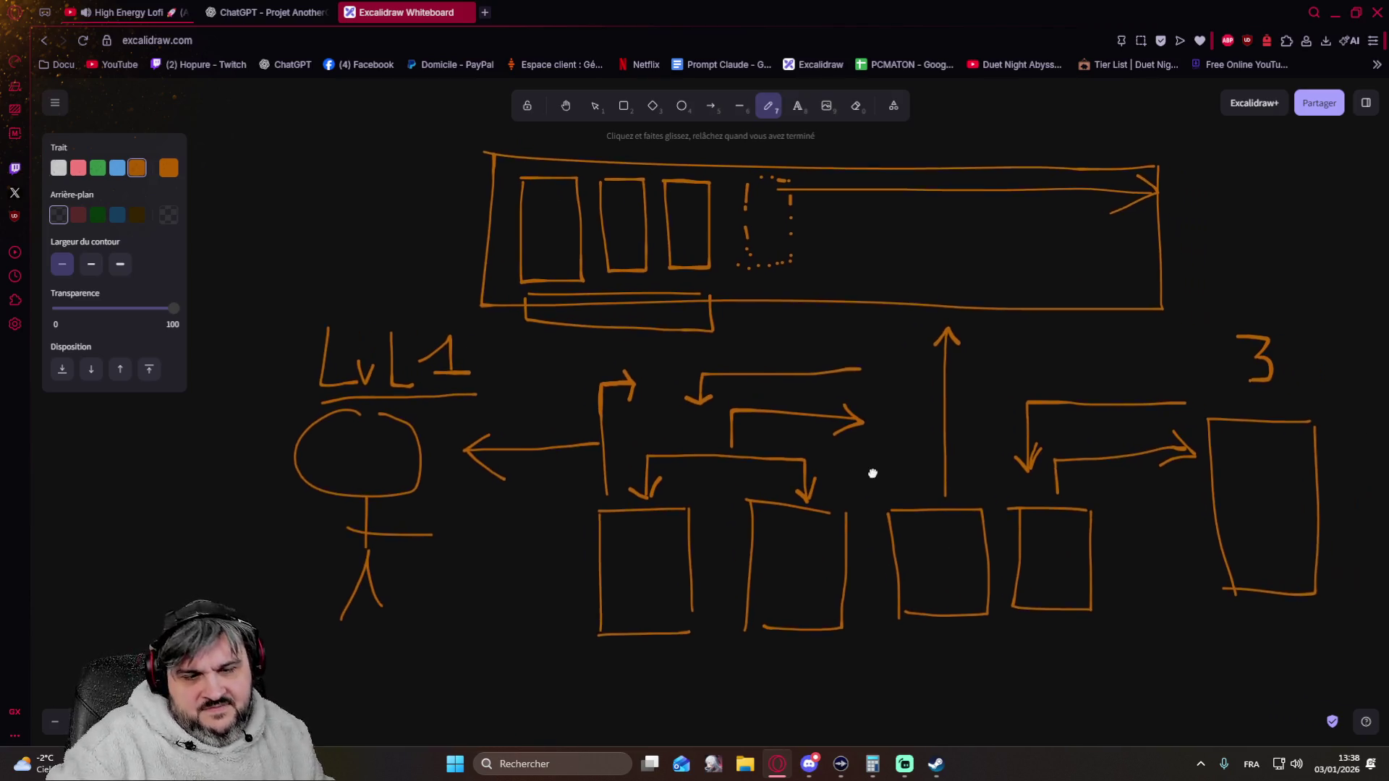
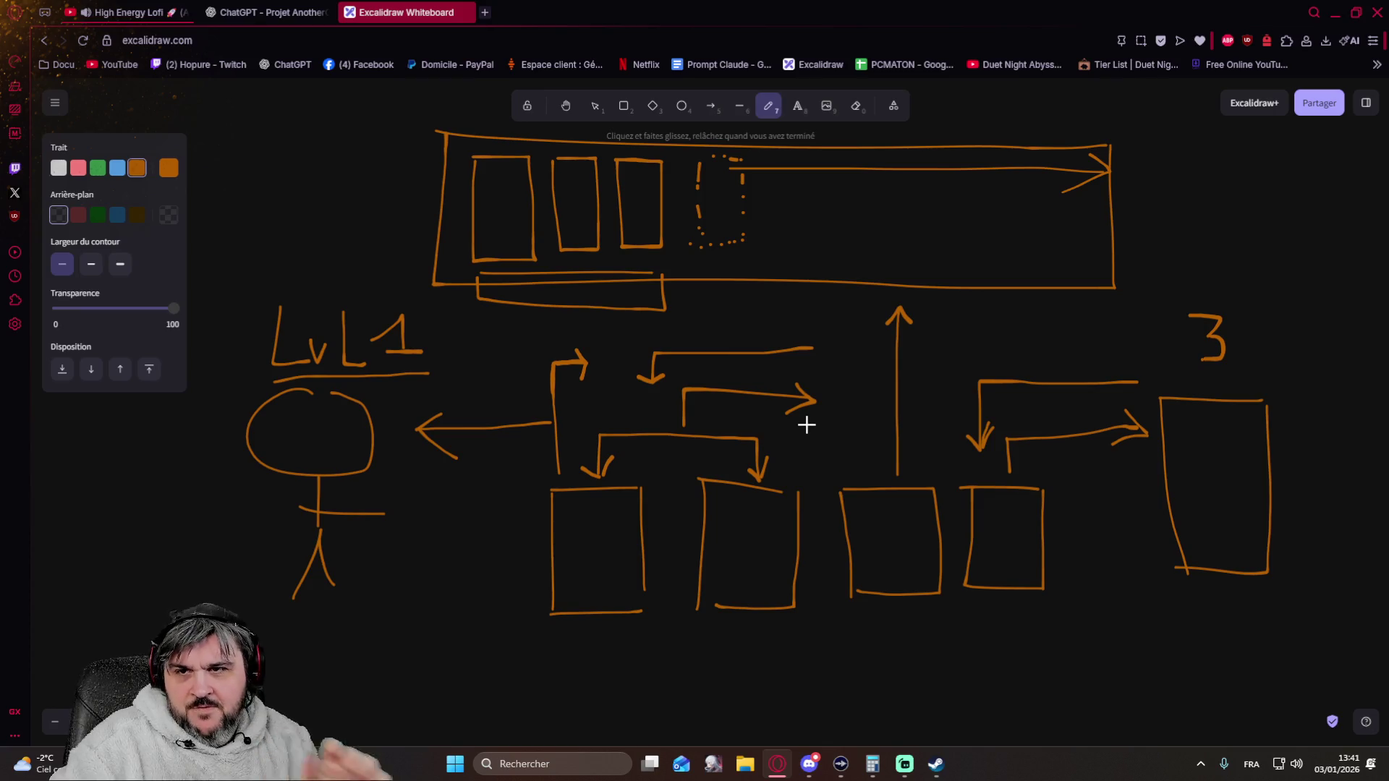
- Draft the correction that spent cards return to the pool and ask about 18 same-tier cards (10 hand, 8 rotation)
left_click(266, 12)
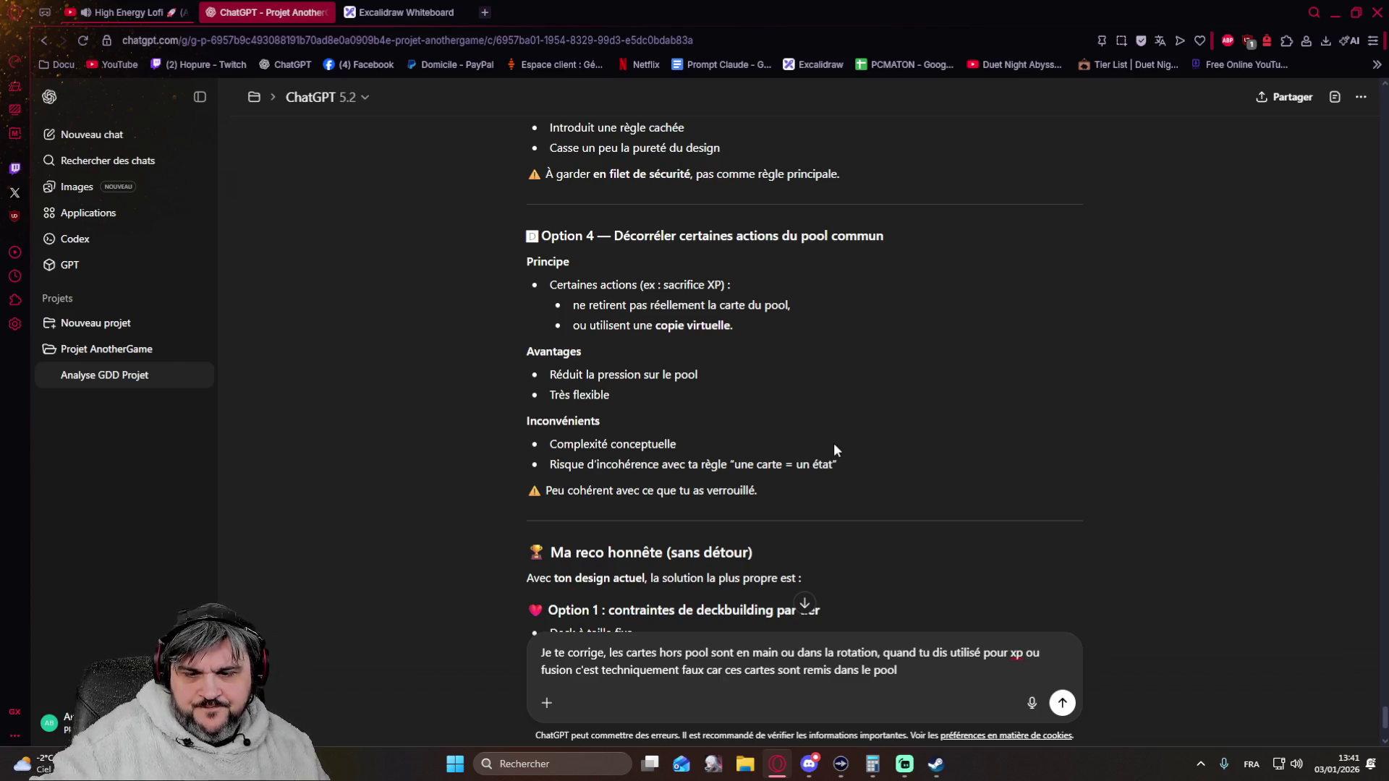
scroll(835, 446, "up", 3)
scroll(835, 445, "up", 3)
scroll(835, 445, "up", 3)
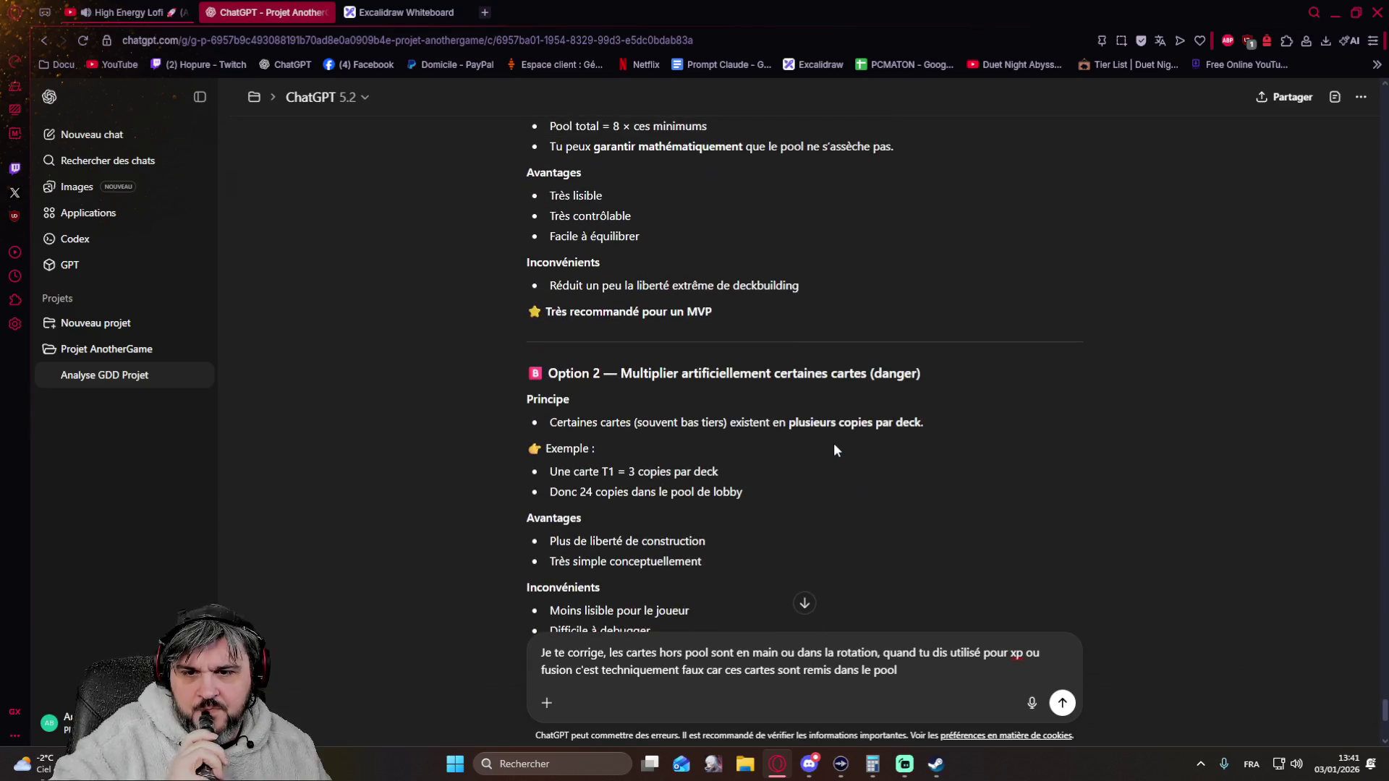
scroll(834, 443, "up", 1)
scroll(835, 443, "up", 2)
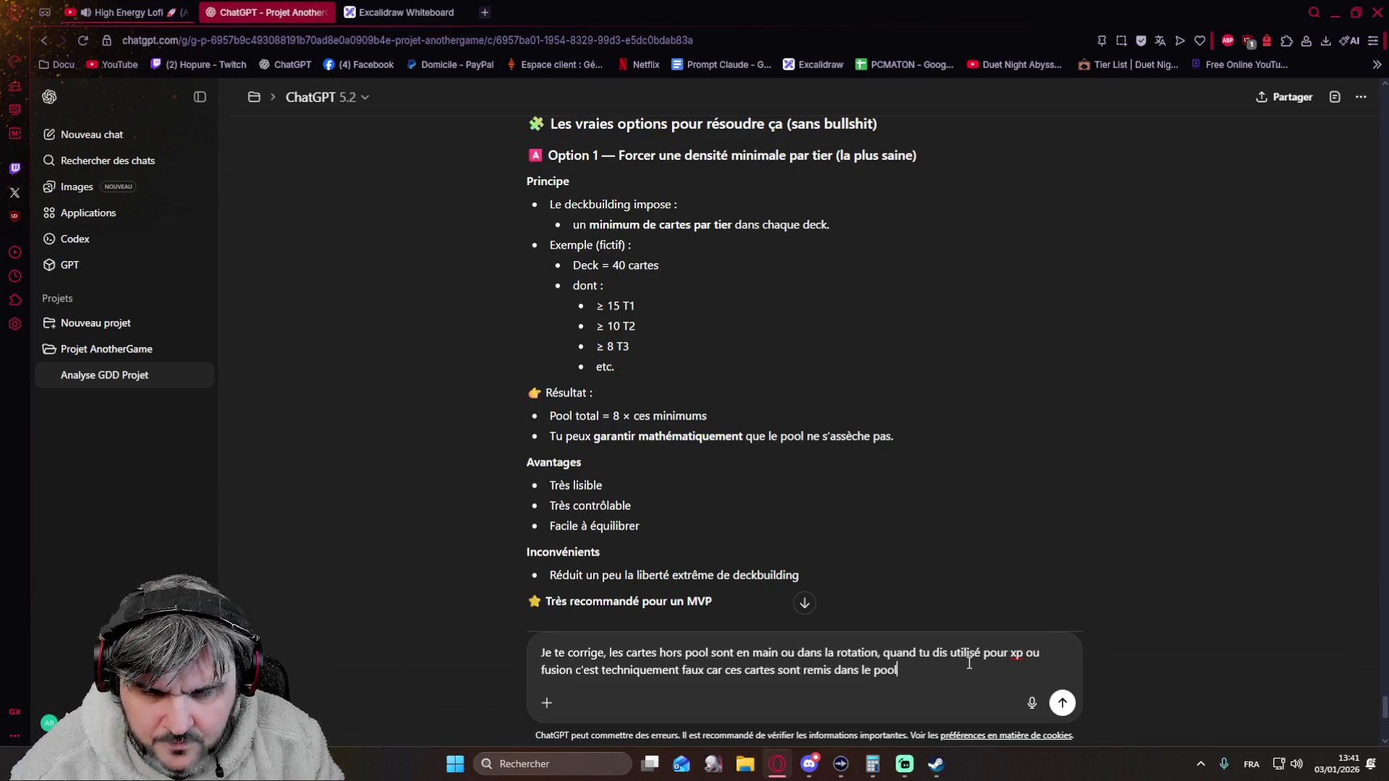
key("shift+Return")
key("shift+Return")
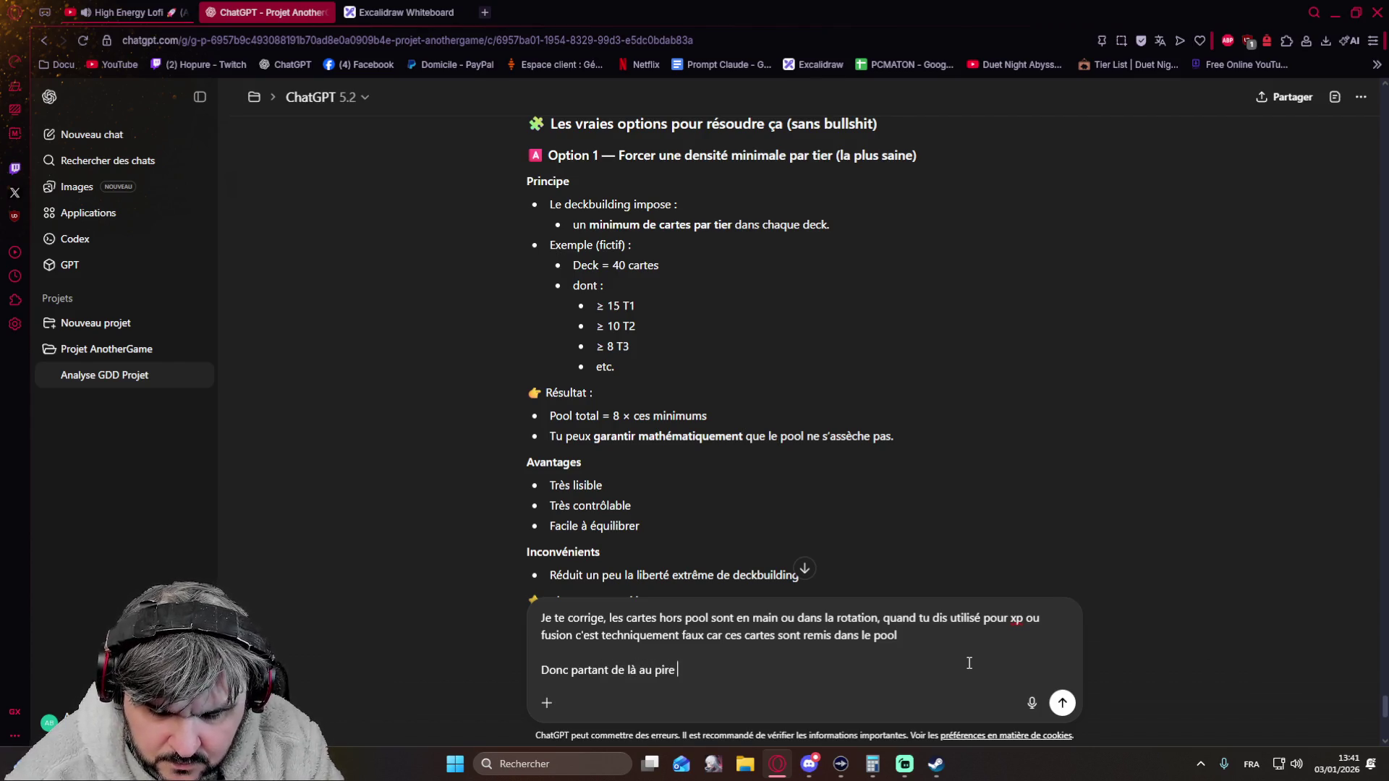
type("Donc partant de là au pire du pire on est")
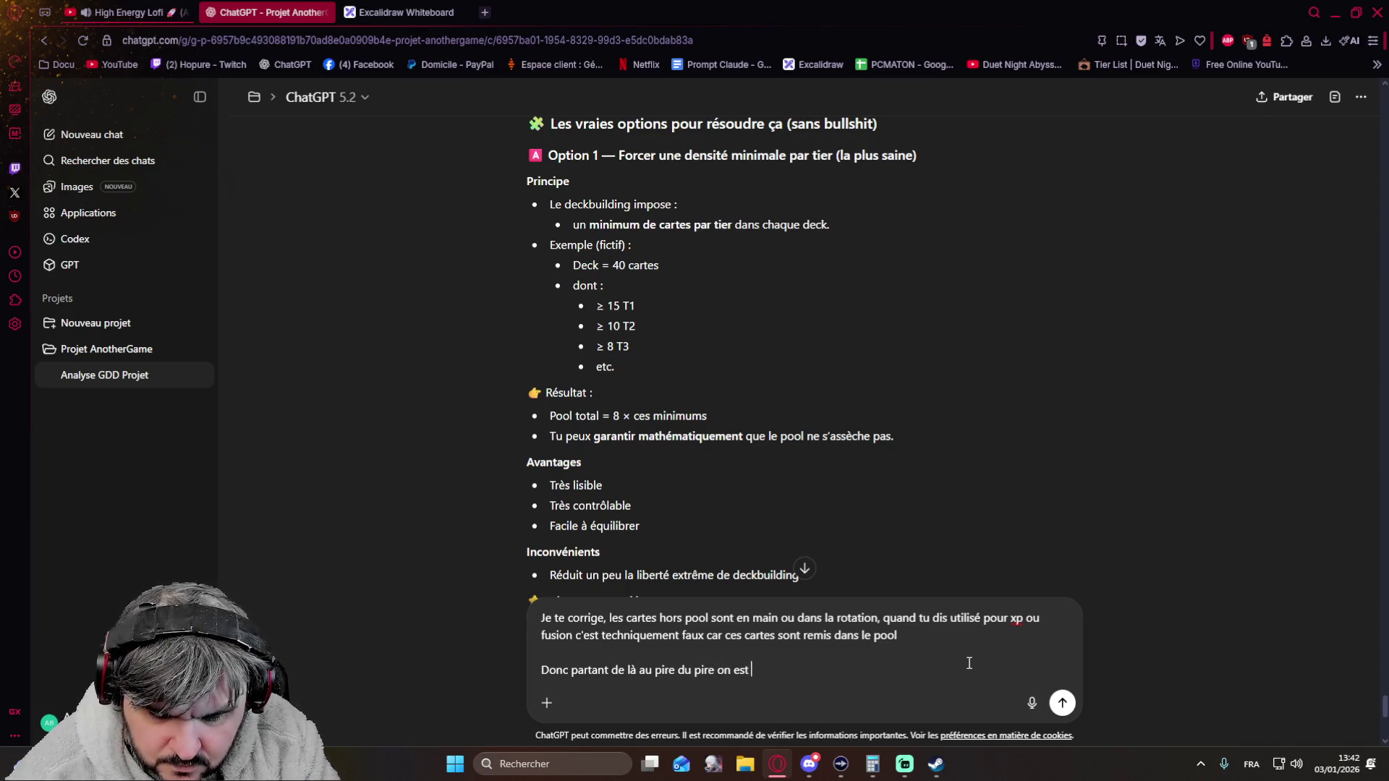
type("d'a")
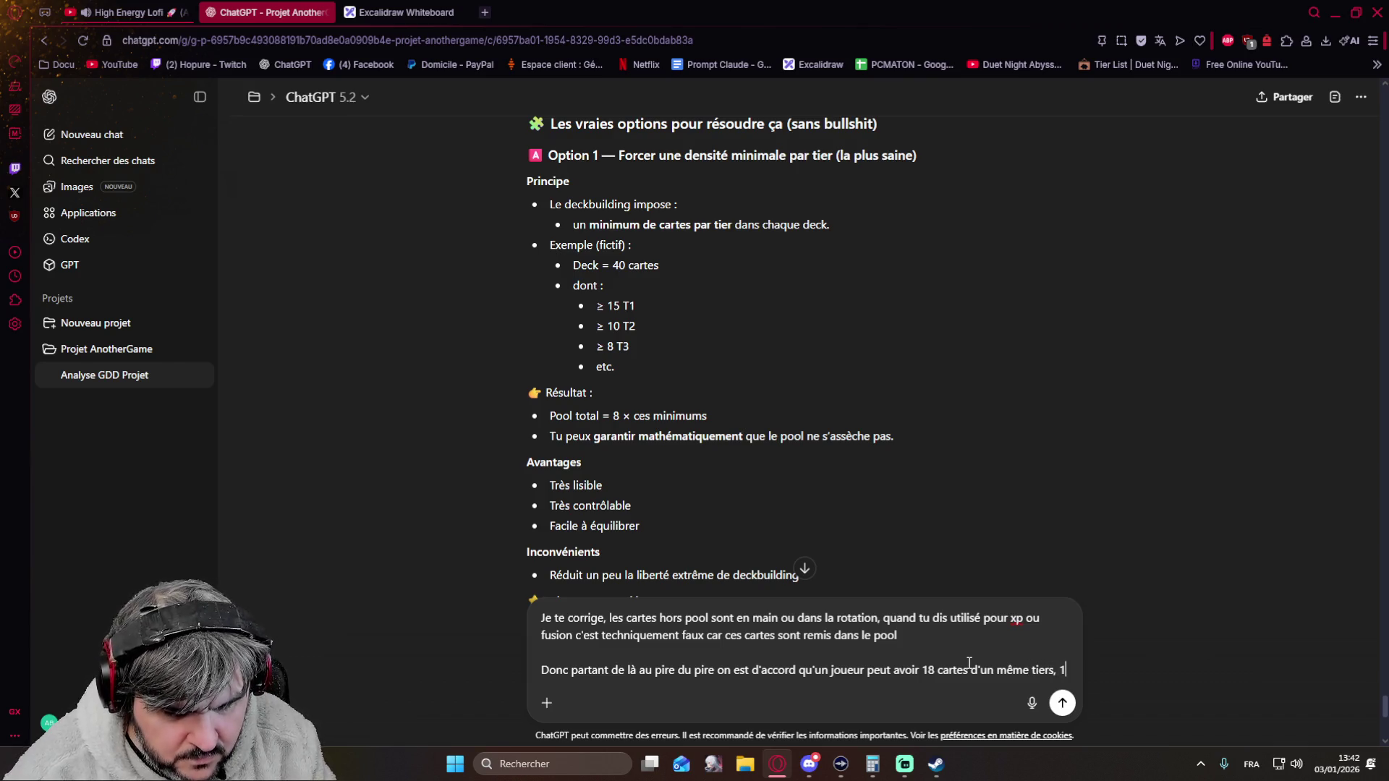
type("0 en main (si on dit qu")
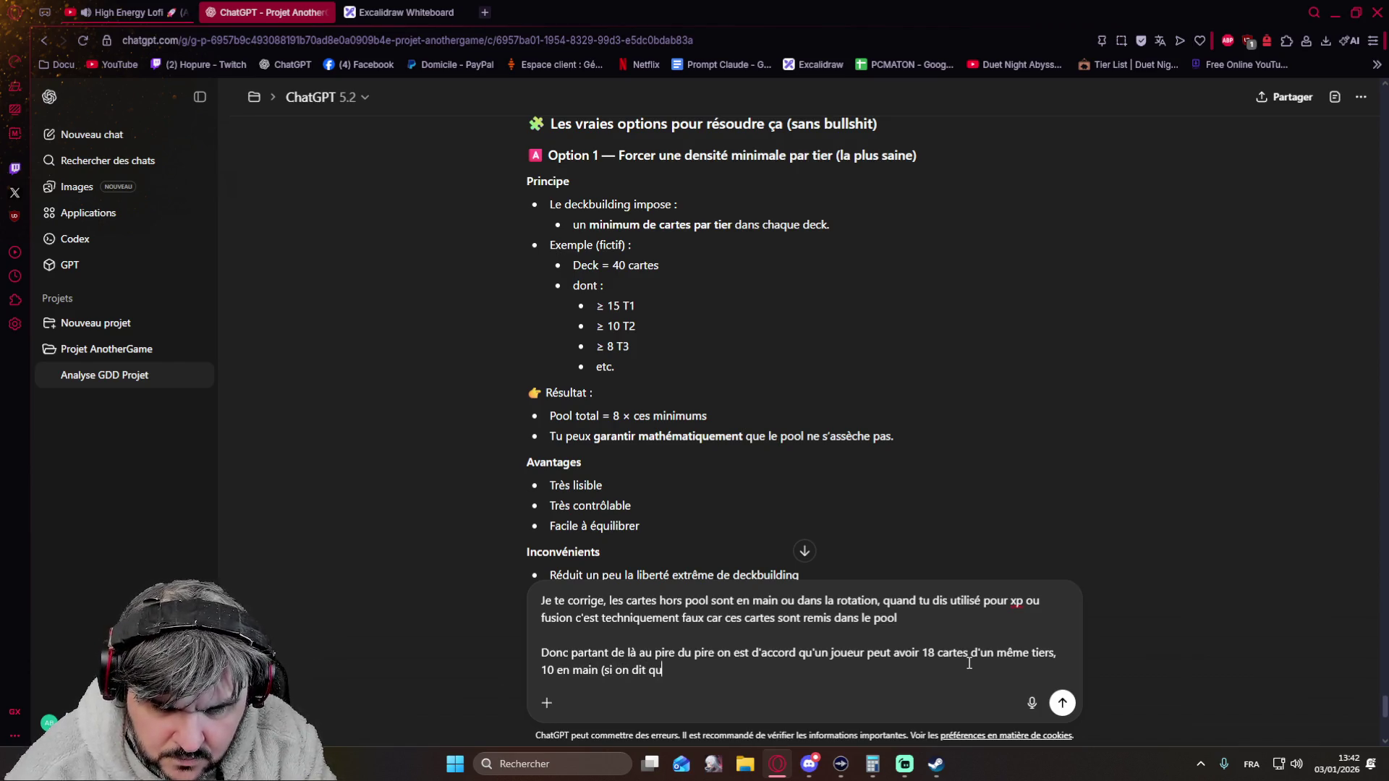
type("e le max est 10) e")
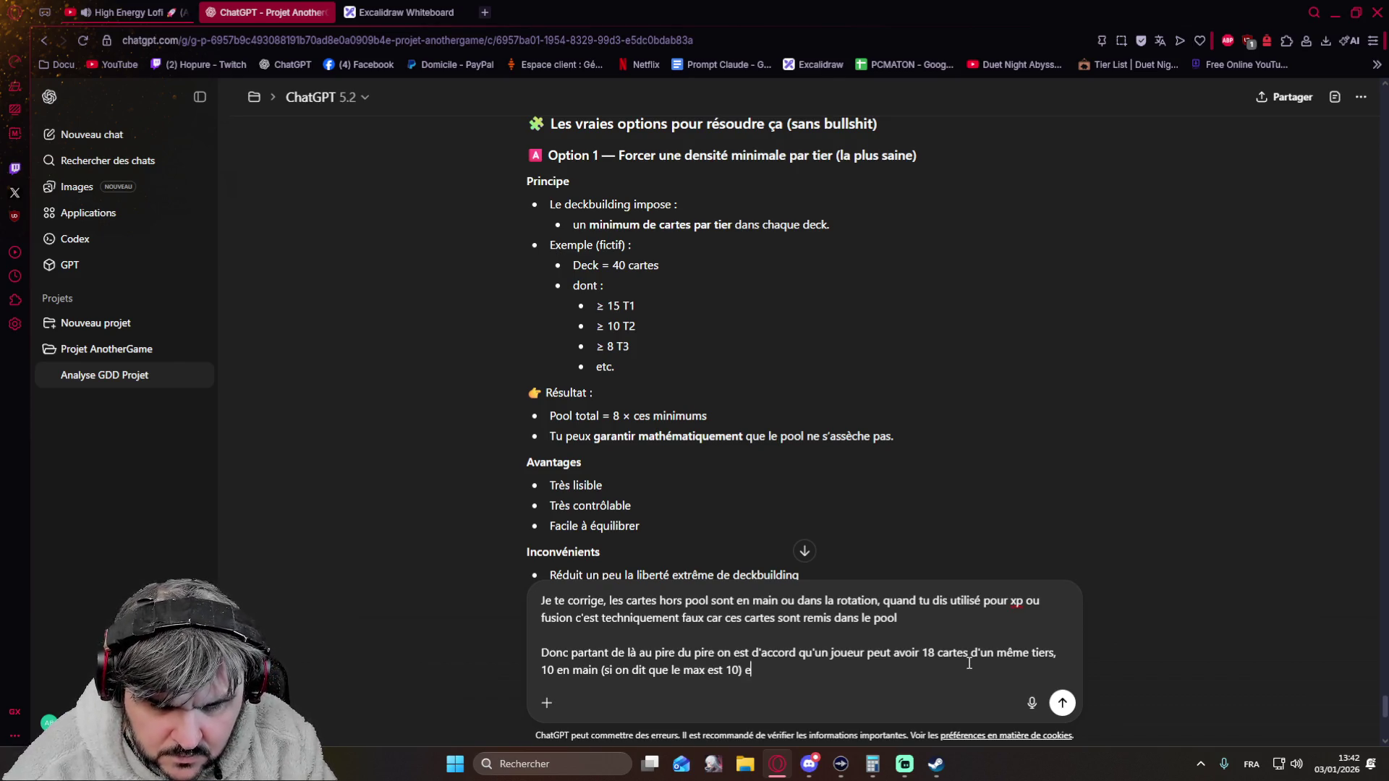
type(" d")
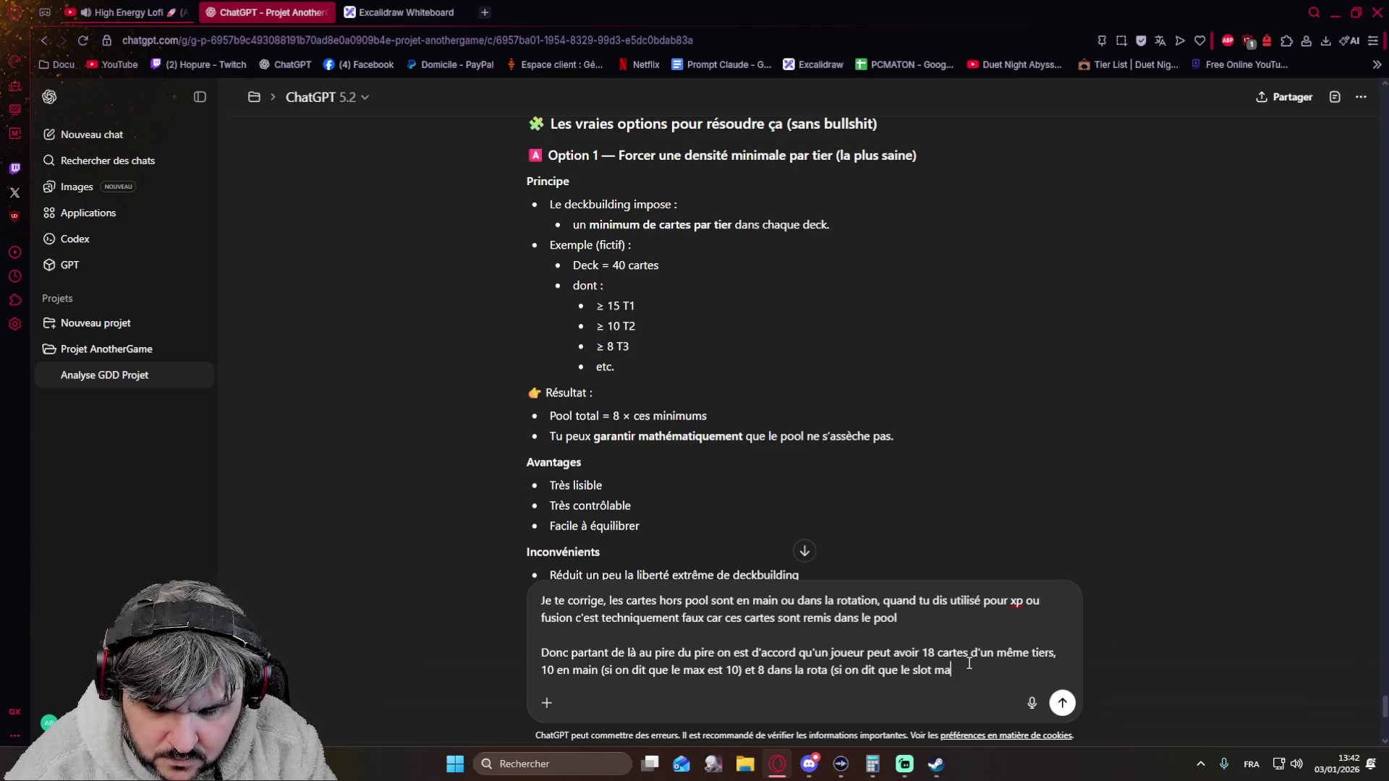
type("st")
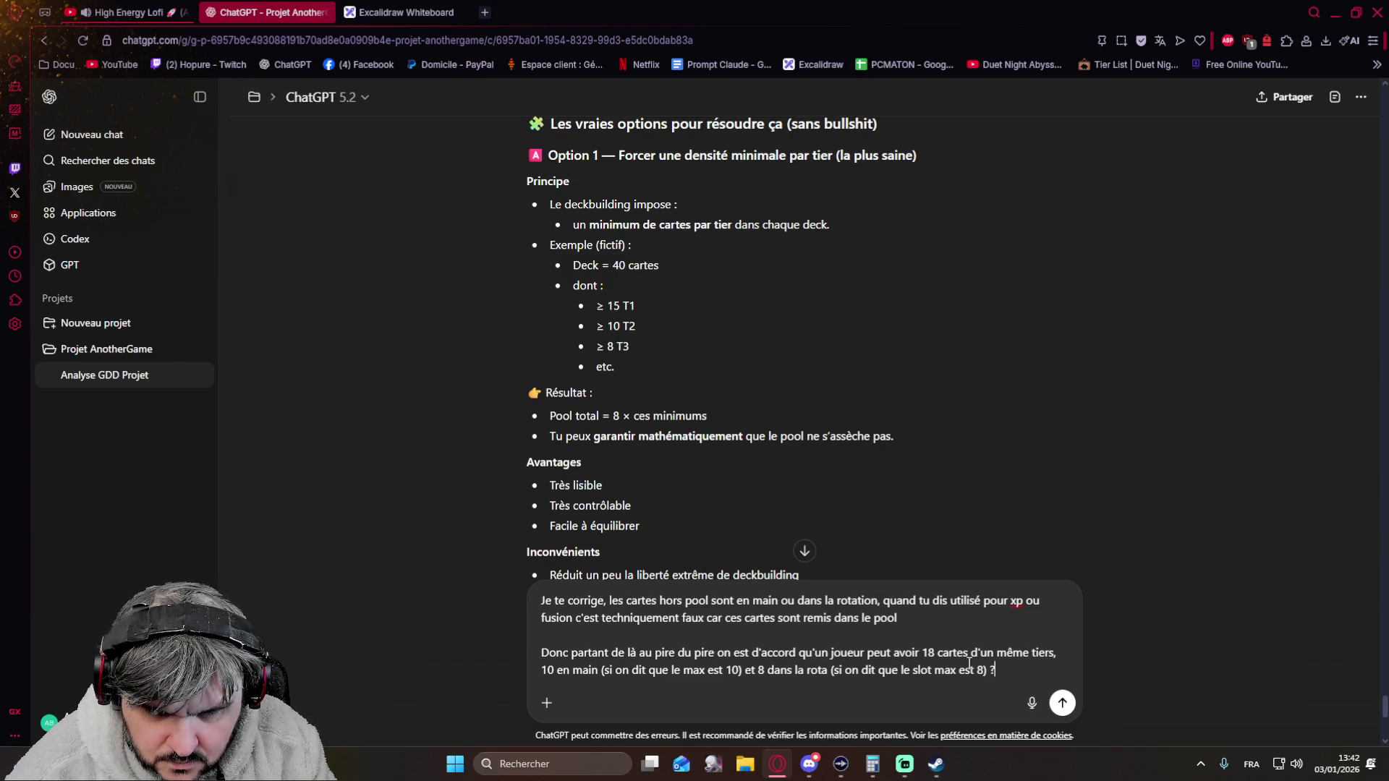
scroll(970, 664, "down", 3)
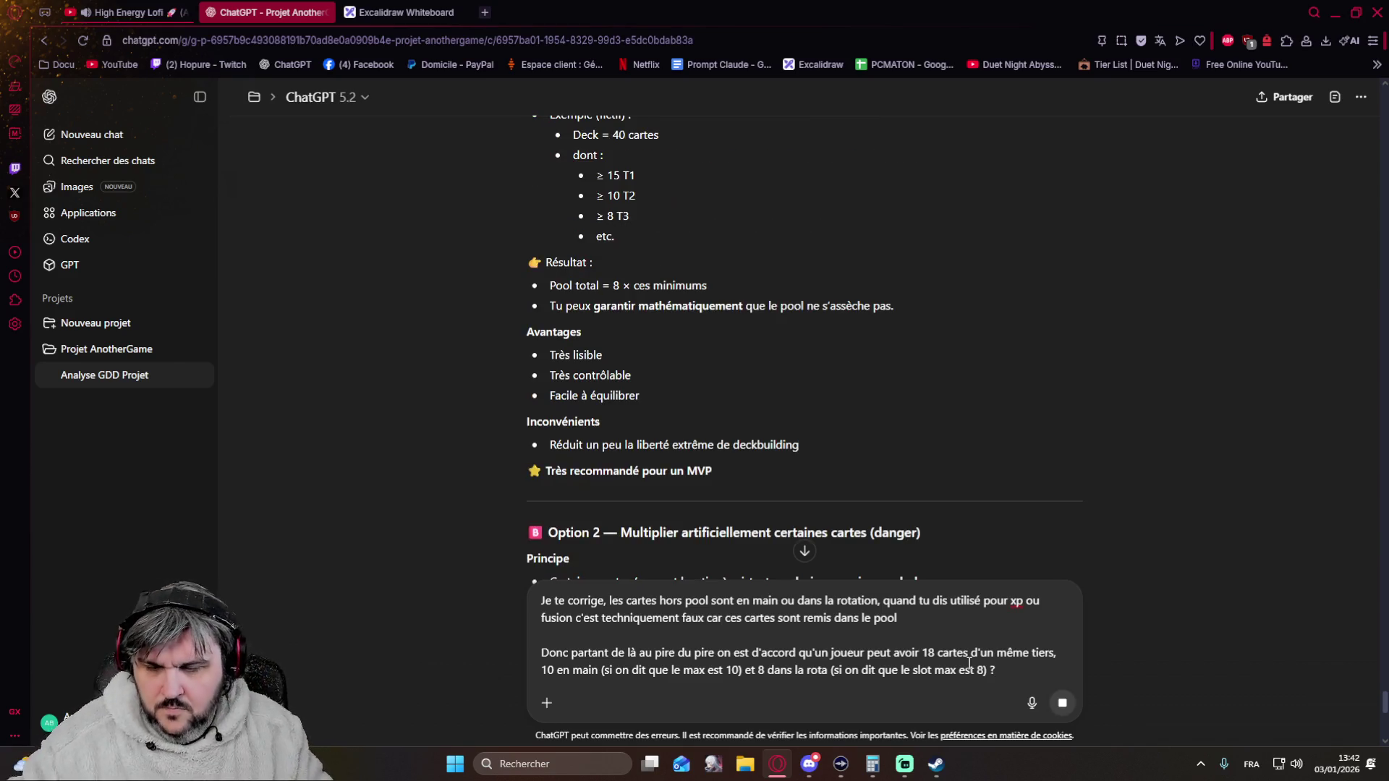
- Send the worst-case question, noting the assumed rotation cap of 8, and await the reply
key("Return")
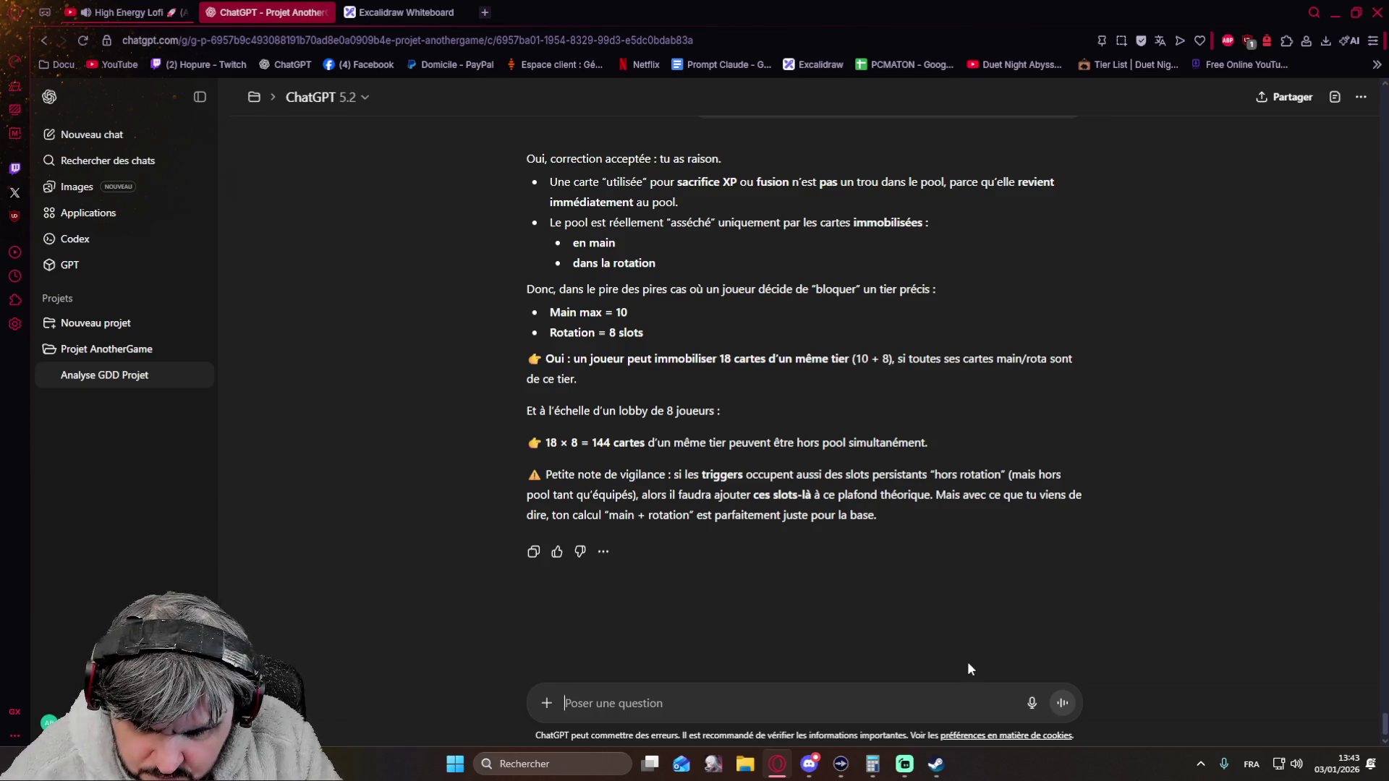
type("Disons ")
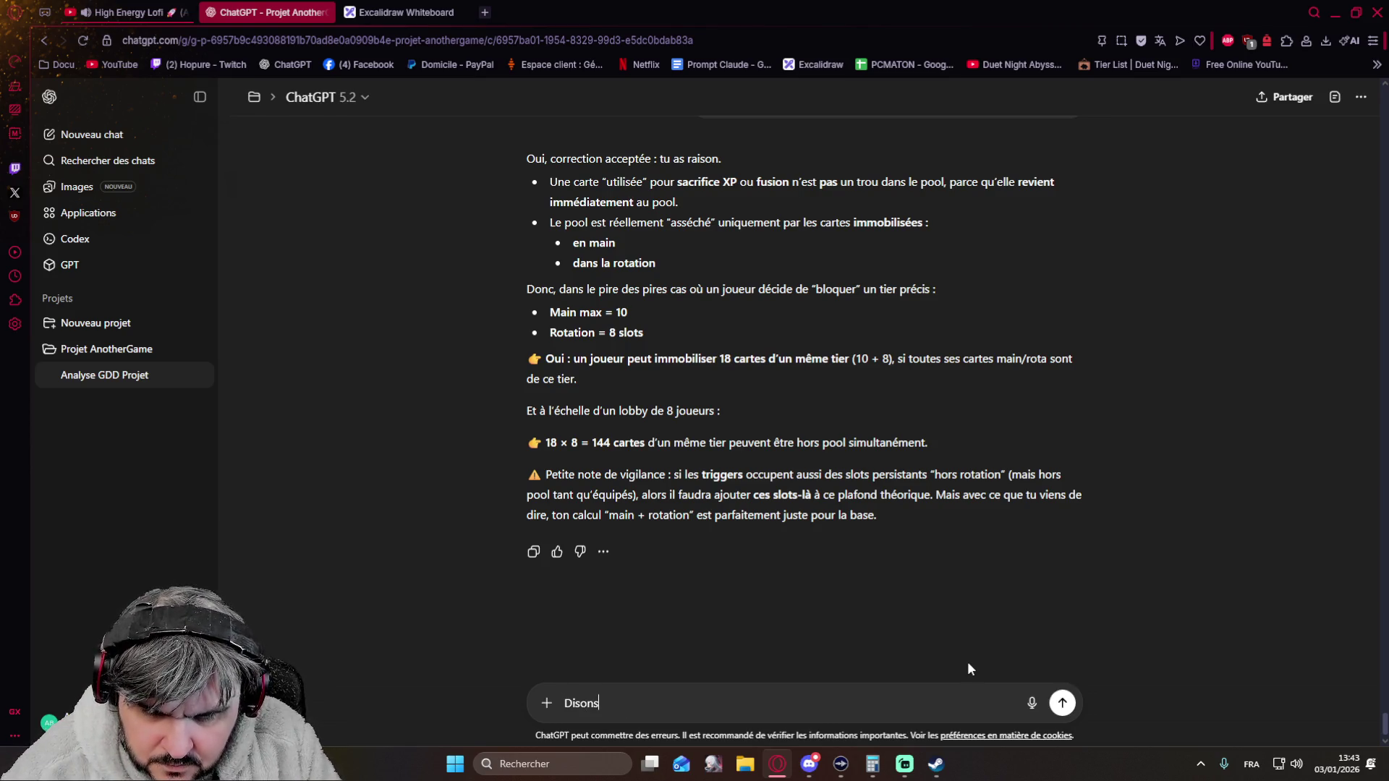
type("20 donc en théori")
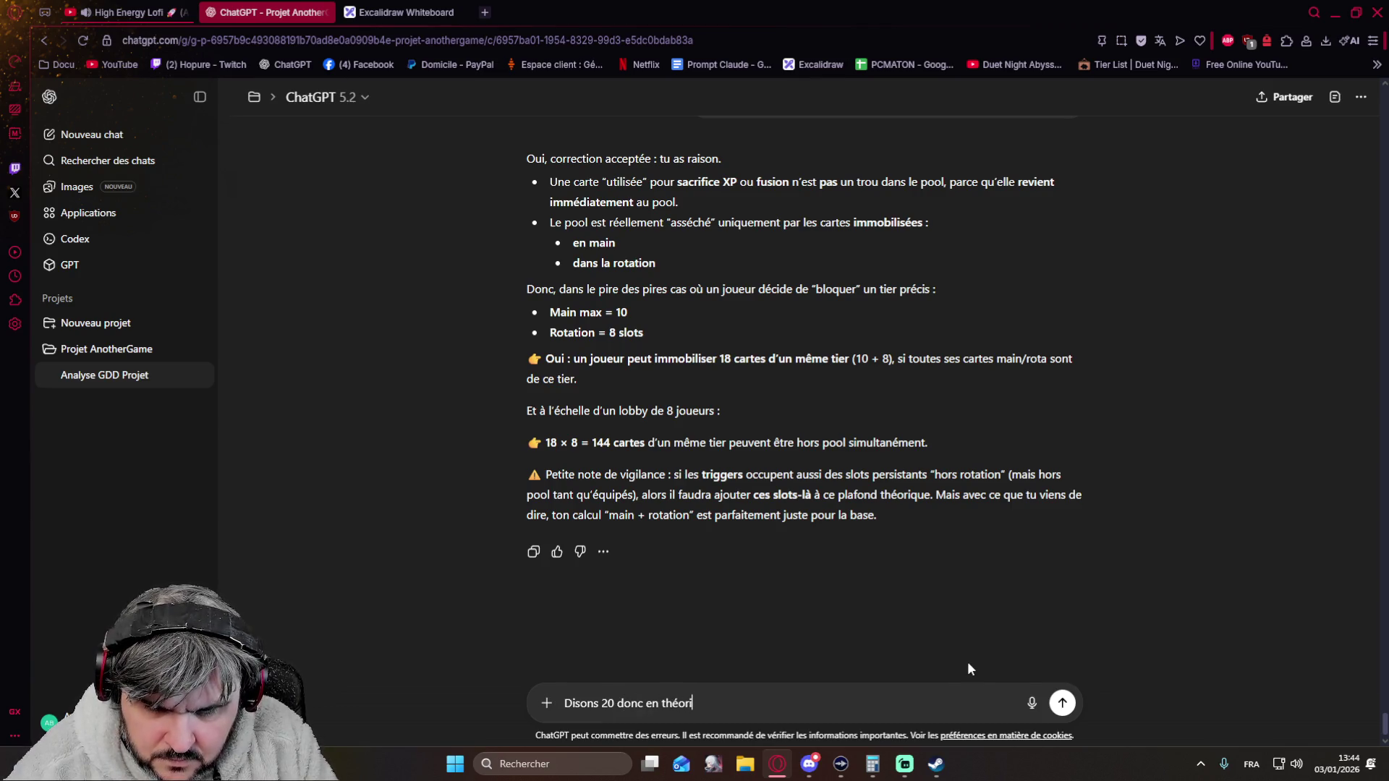
type("e si on demande ")
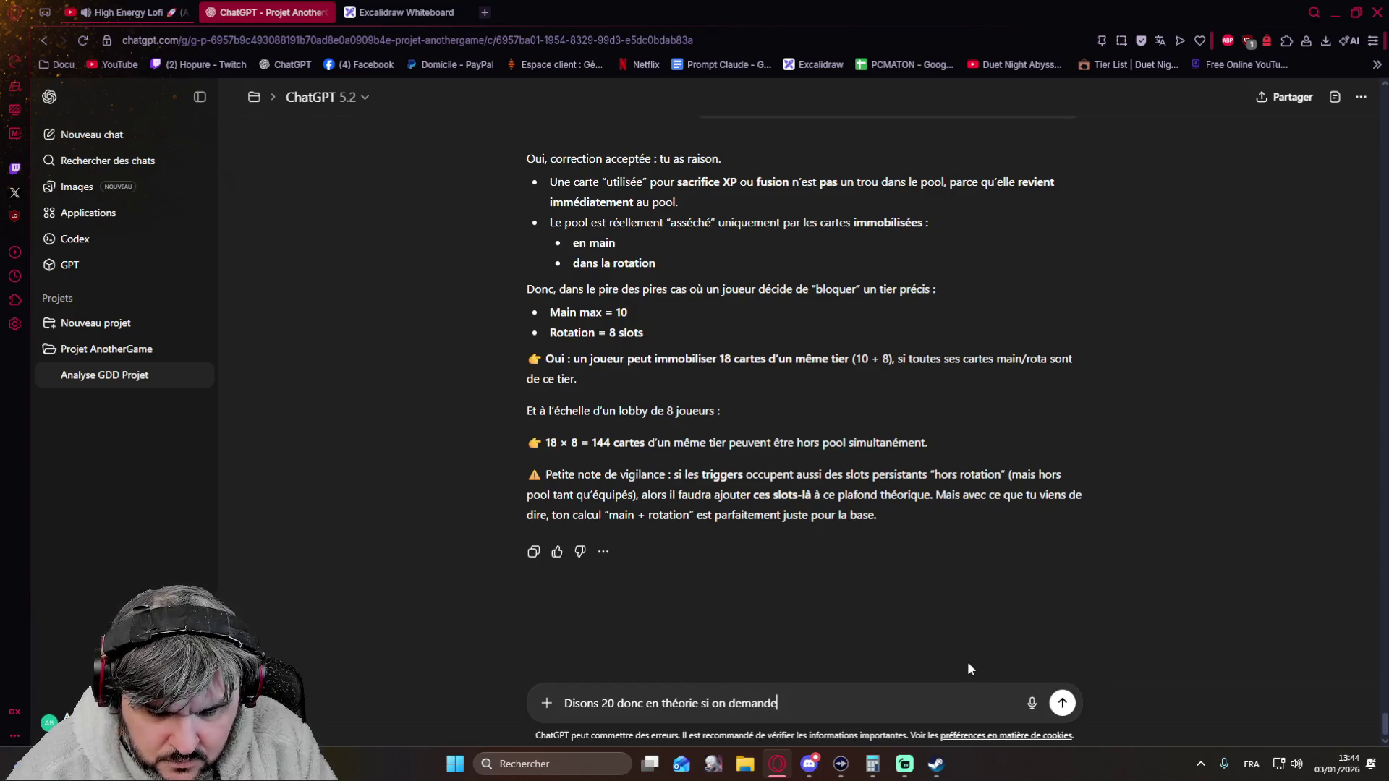
type("20 T1")
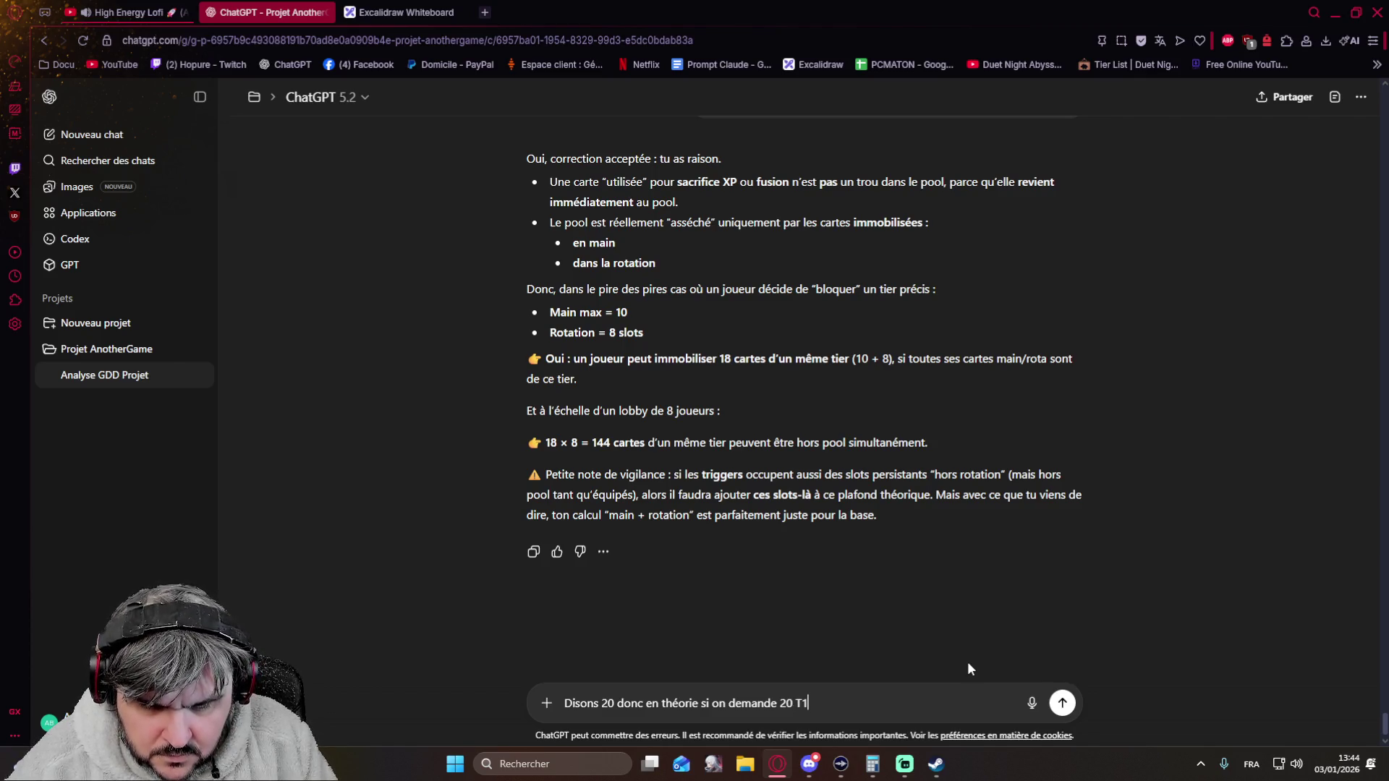
type(" on est bon (si on part aussi du principe ")
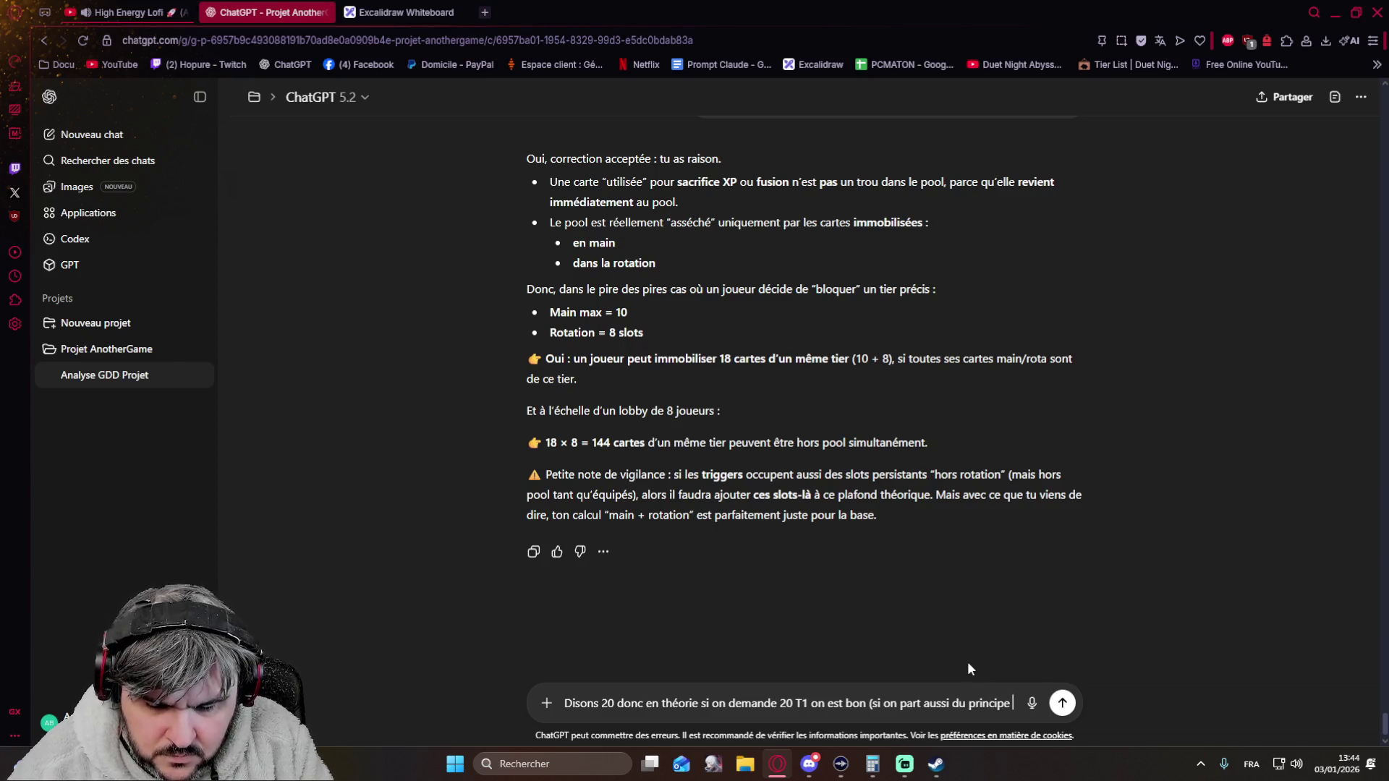
type("qu'une main pl")
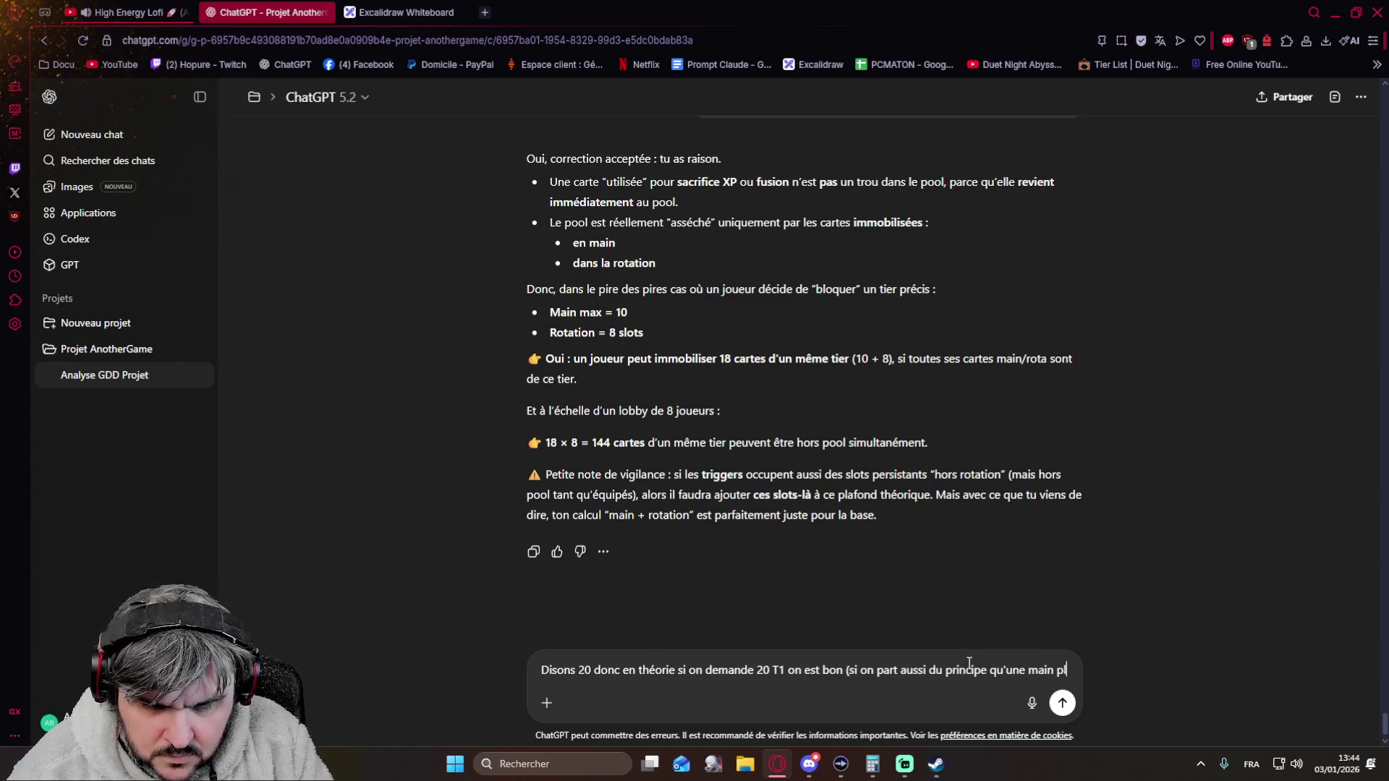
type("eine ne pioche pas)")
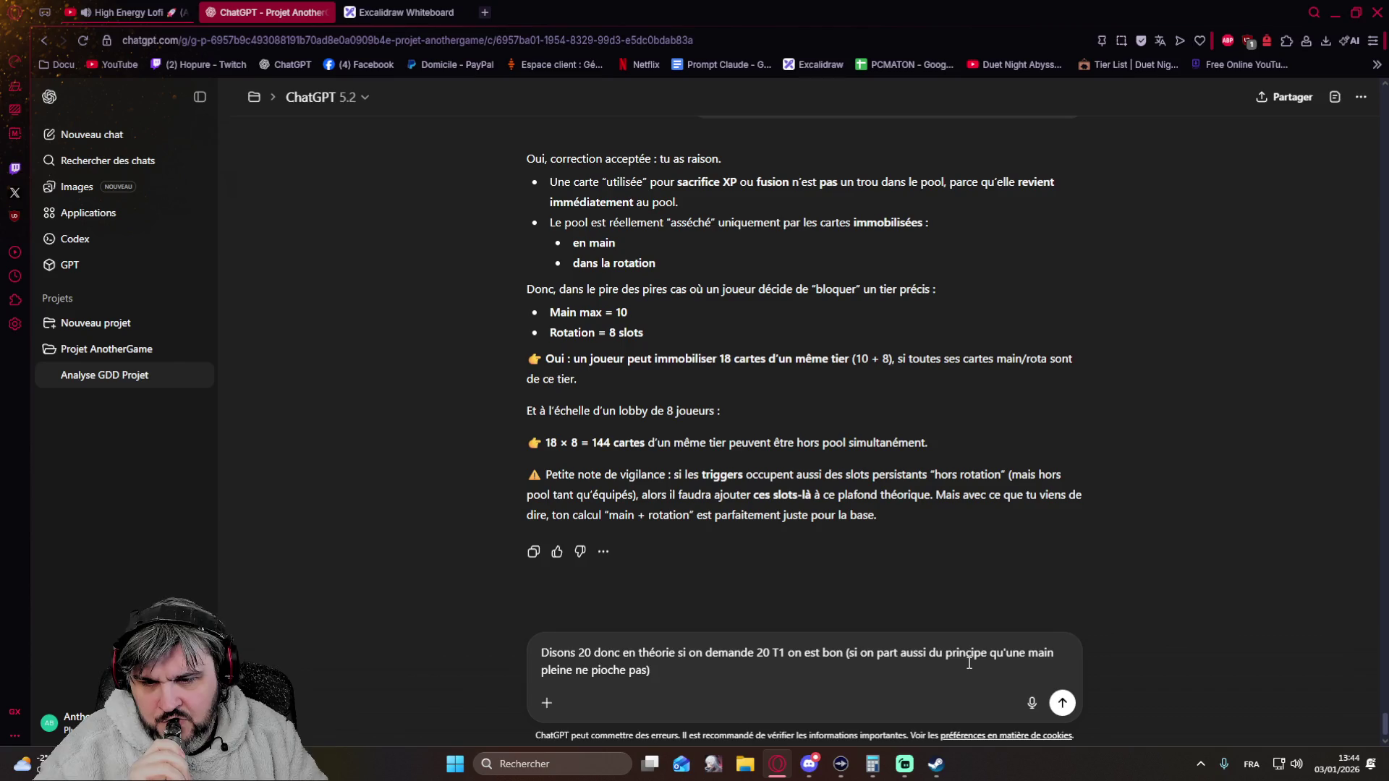
- Send the 20 T1 cards per deck proposal and get the 'borderline, 160 immobilised' analysis
key("Return")
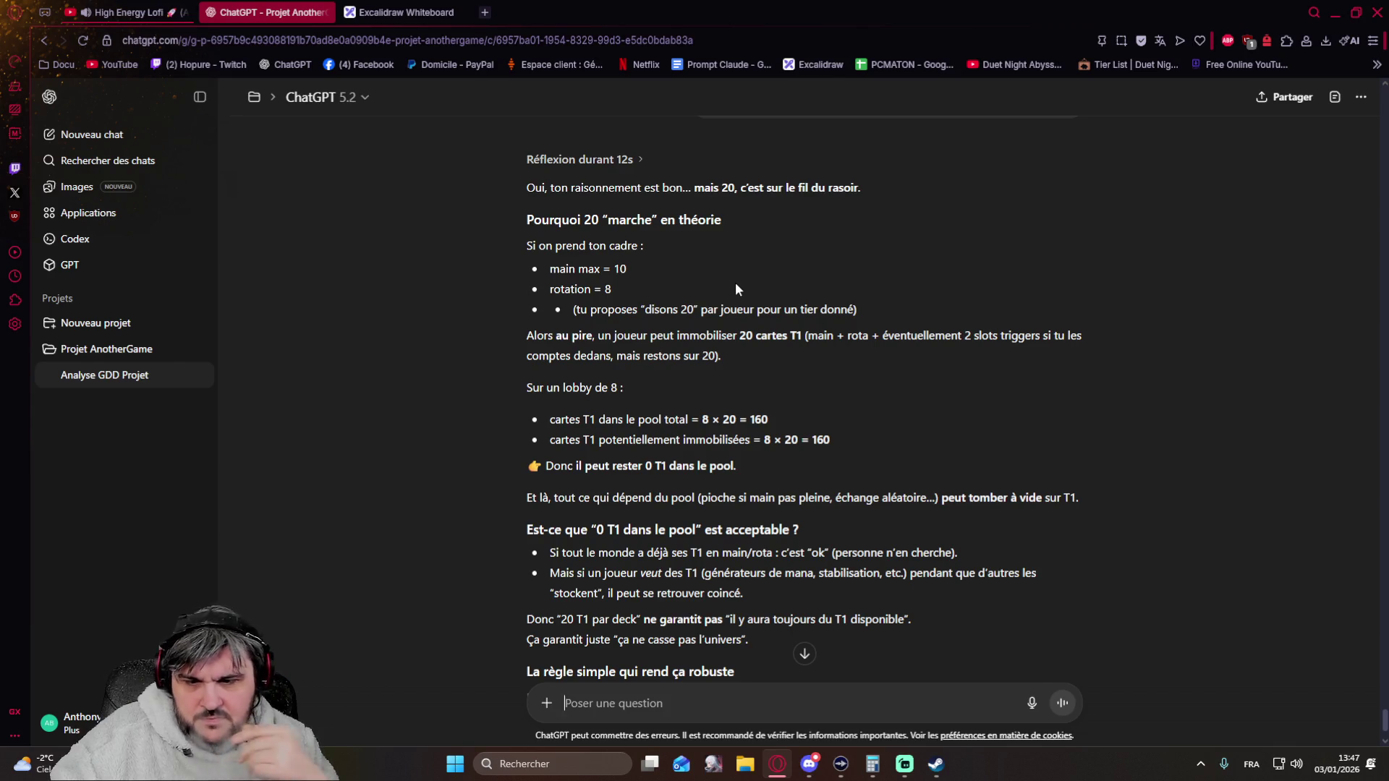
scroll(616, 338, "down", 1)
scroll(616, 339, "down", 2)
scroll(609, 332, "down", 2)
scroll(537, 303, "down", 1)
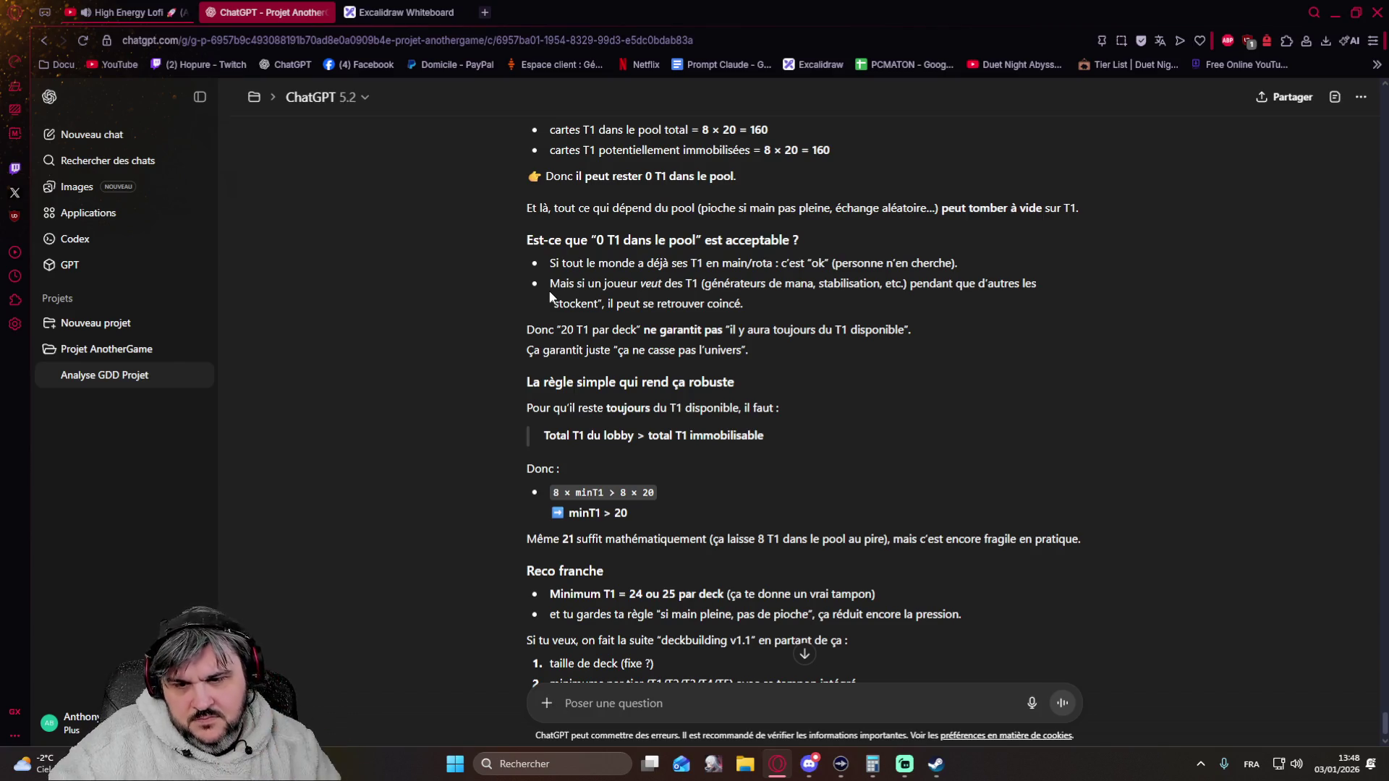
scroll(486, 284, "down", 2)
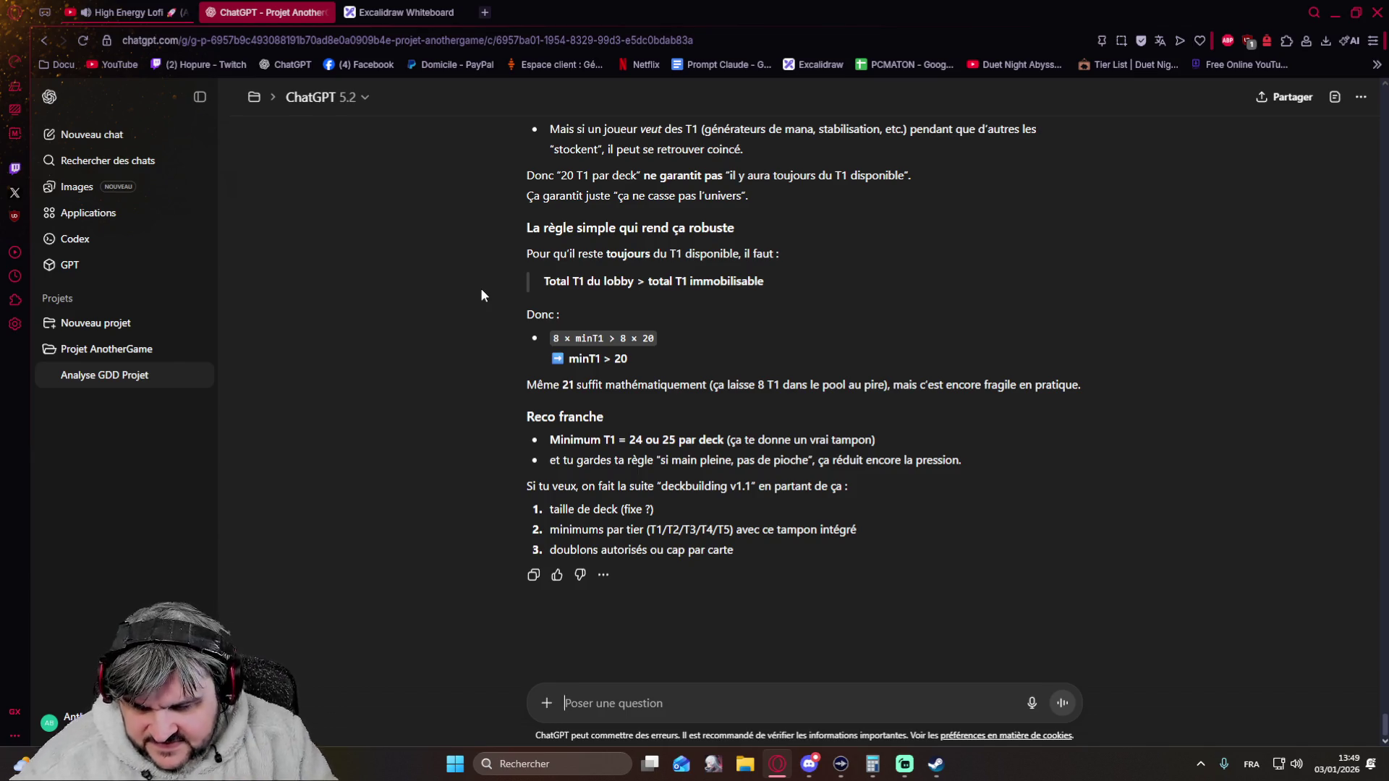
type("E")
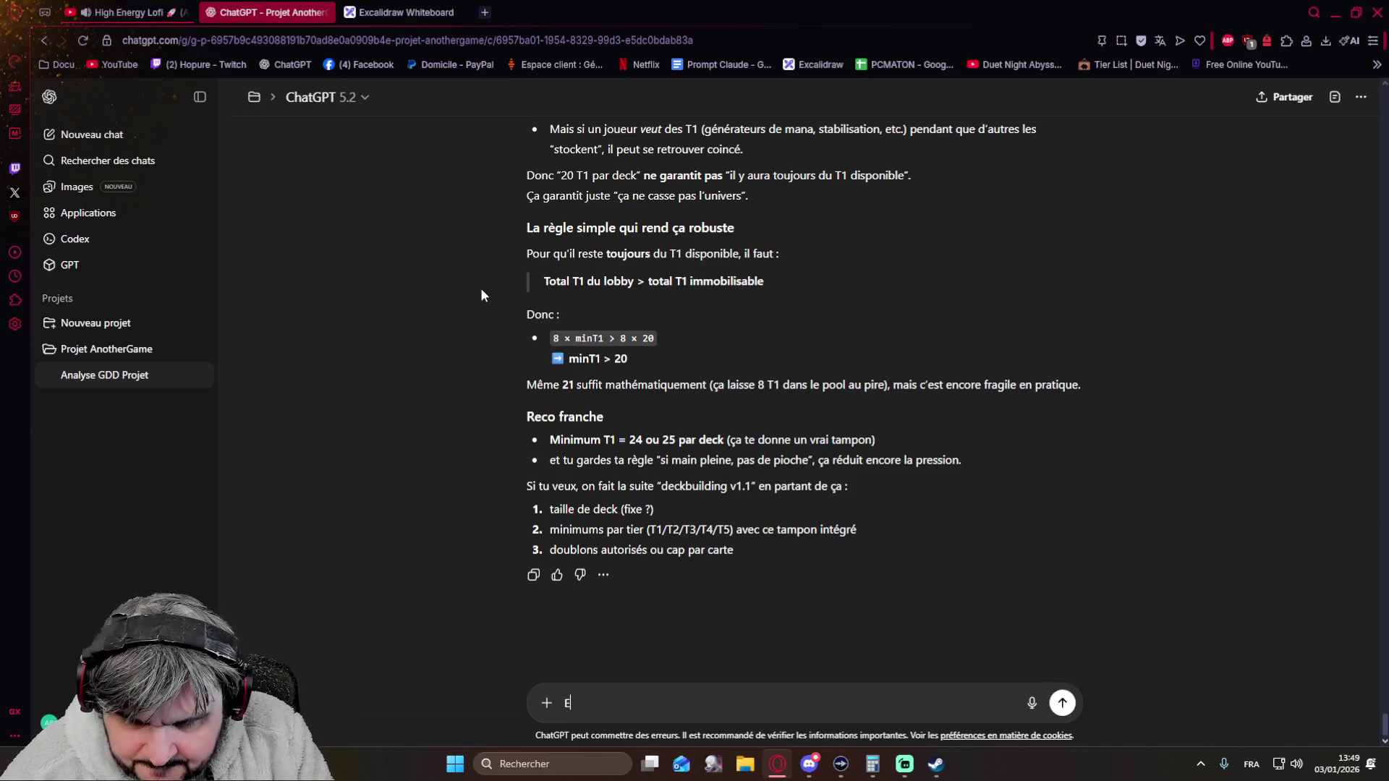
type("n gros il faut une taille de deck fixe")
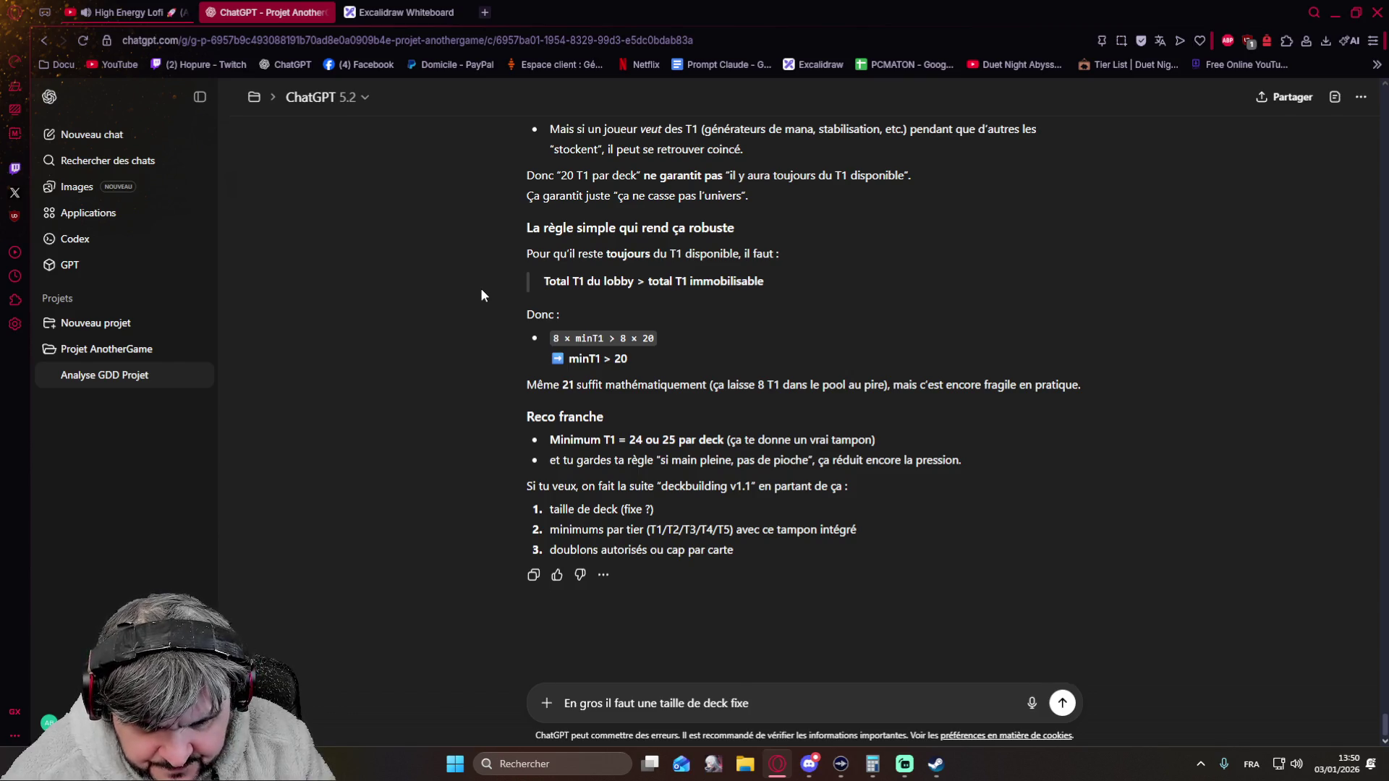
- Draft the argument that deck size must be fixed and small, a 40-card deck drawing more stably than 300
key("shift+Return")
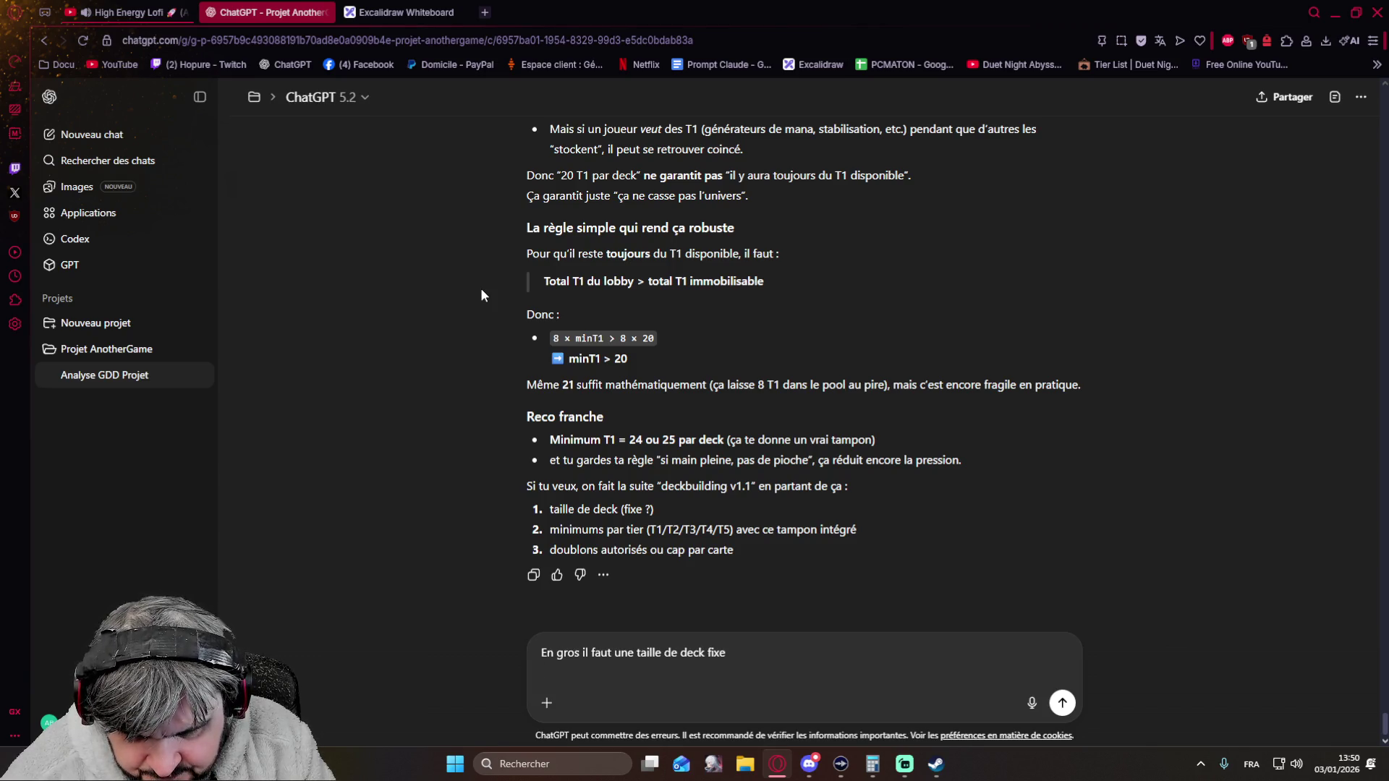
type("Il faut qu'on reste s")
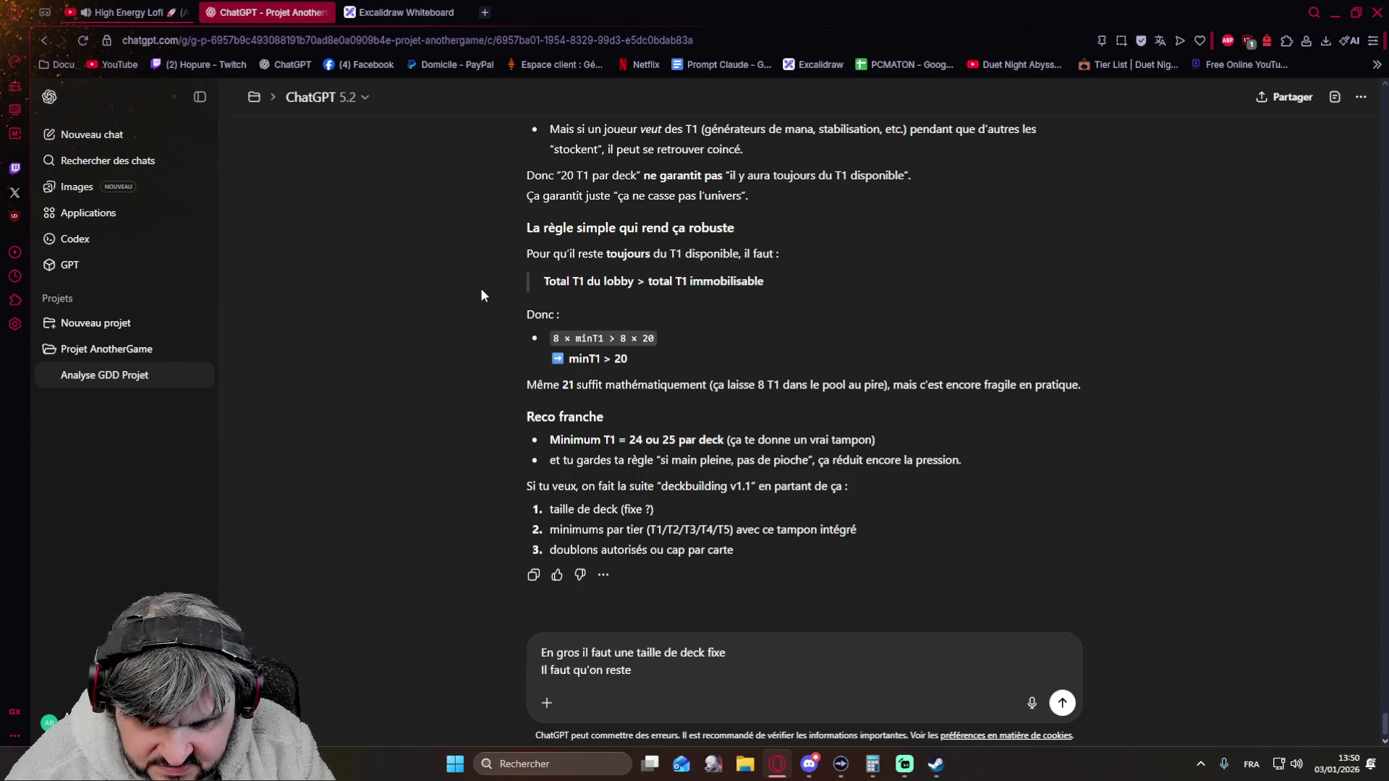
type("ur des valeurs")
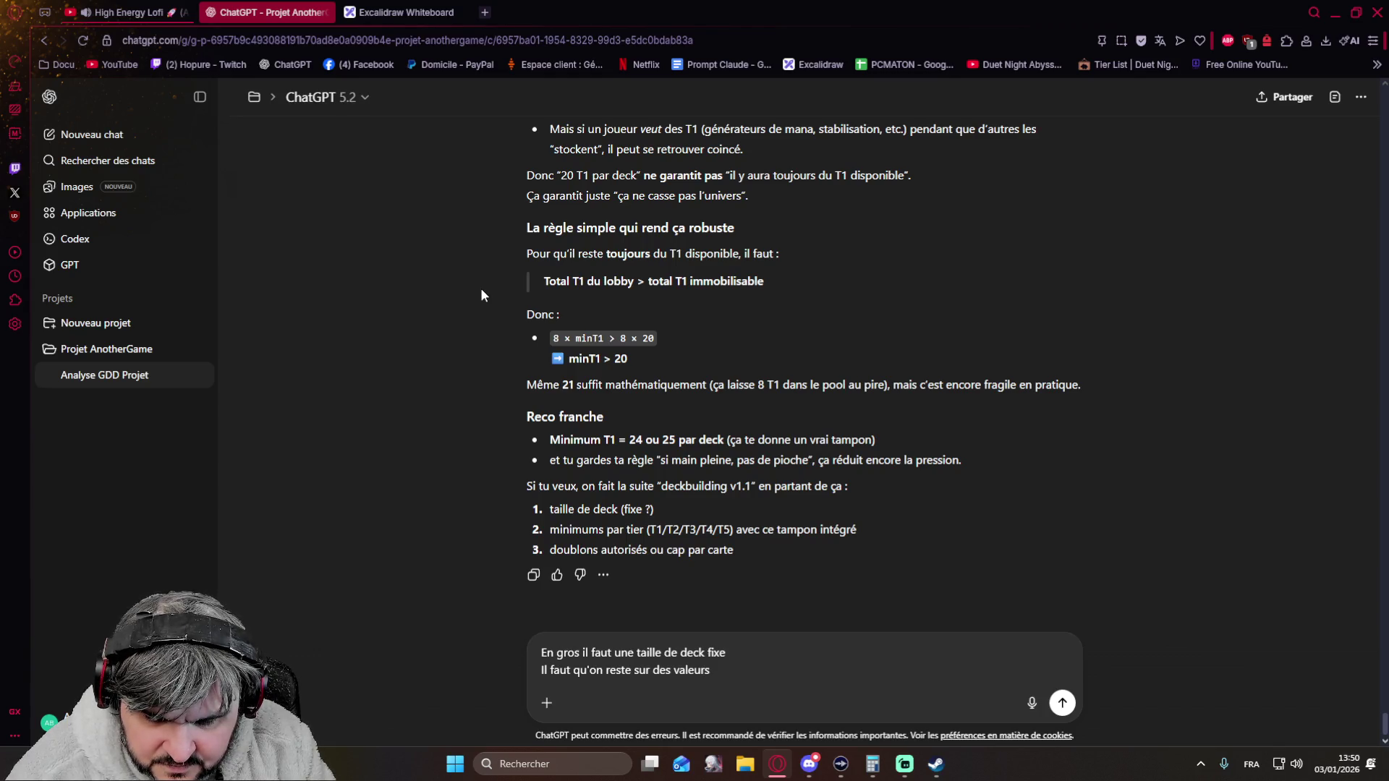
type(" le plus bas possible")
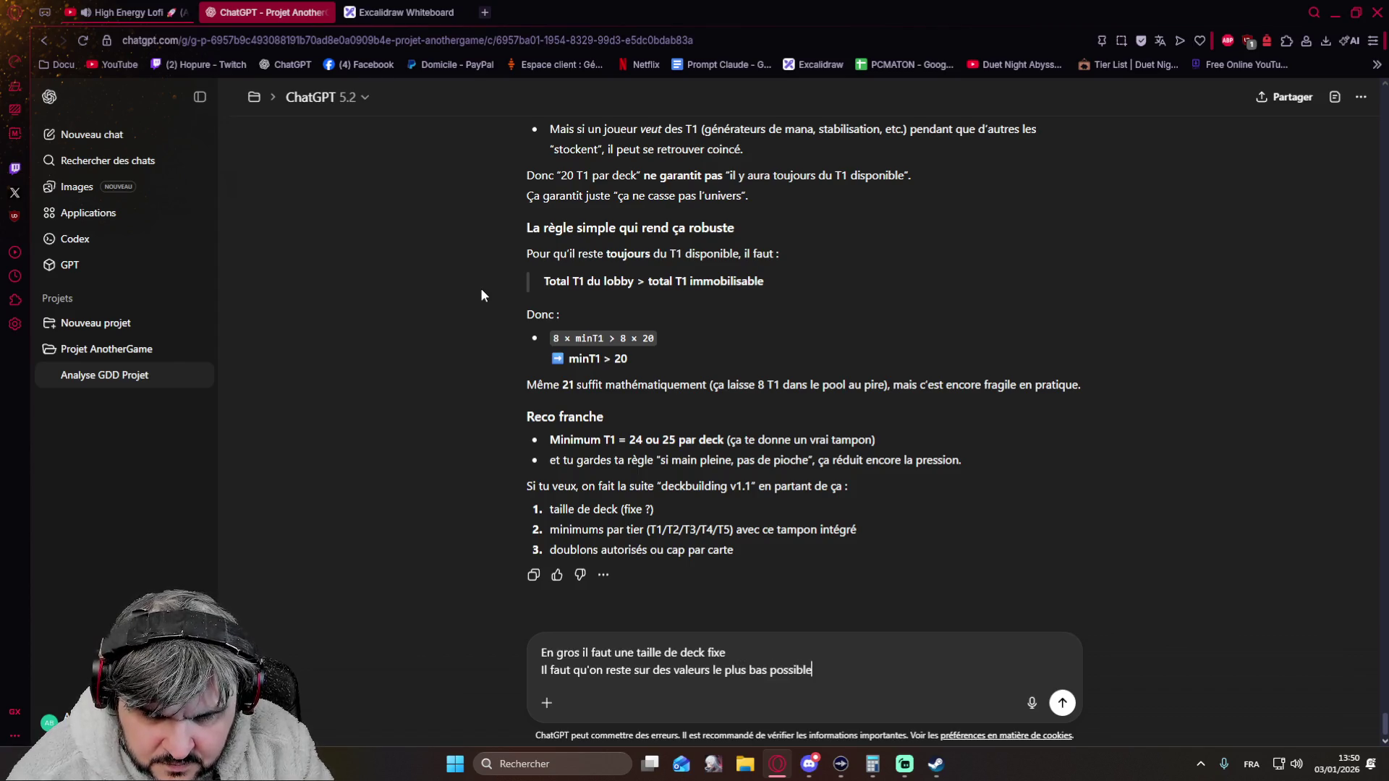
type(" puisque plus la taille est grande, plus le deck est instable. ")
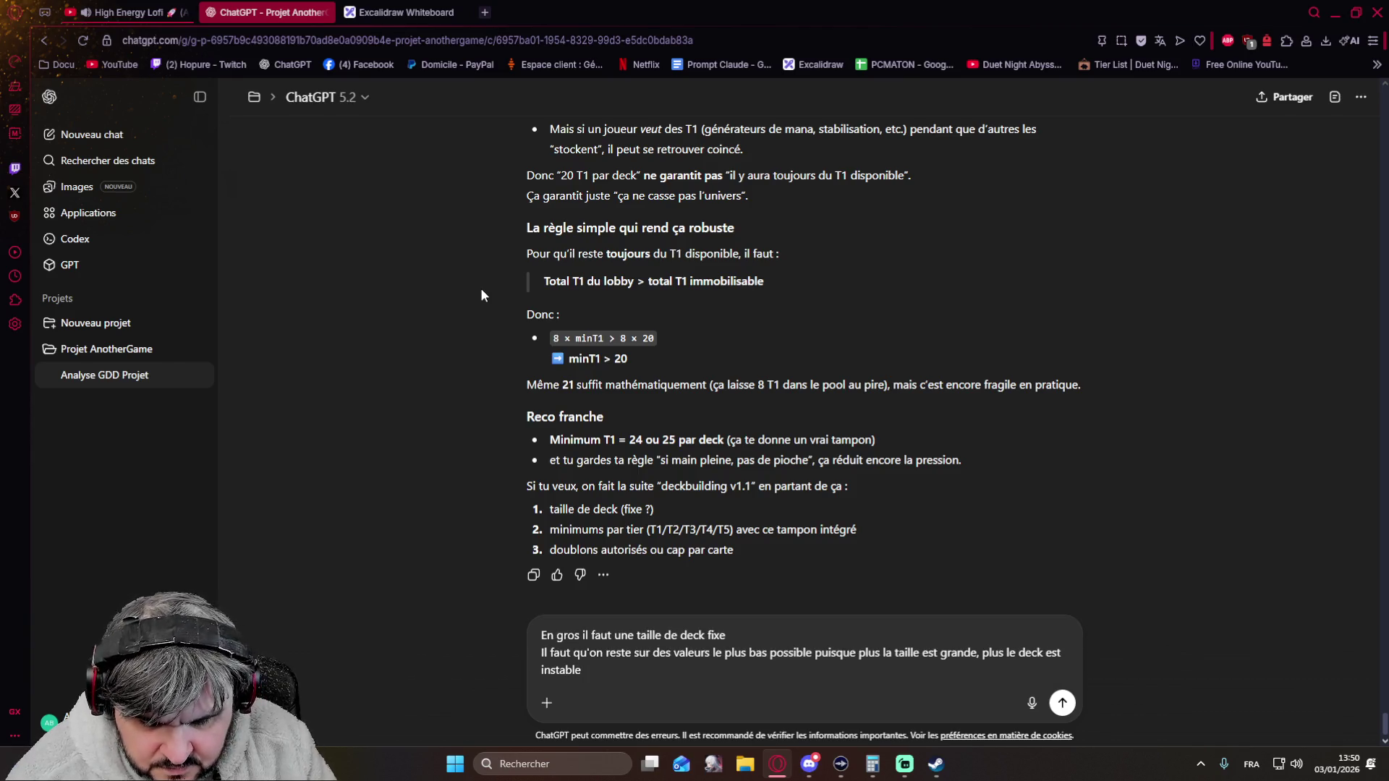
type("Un deck d")
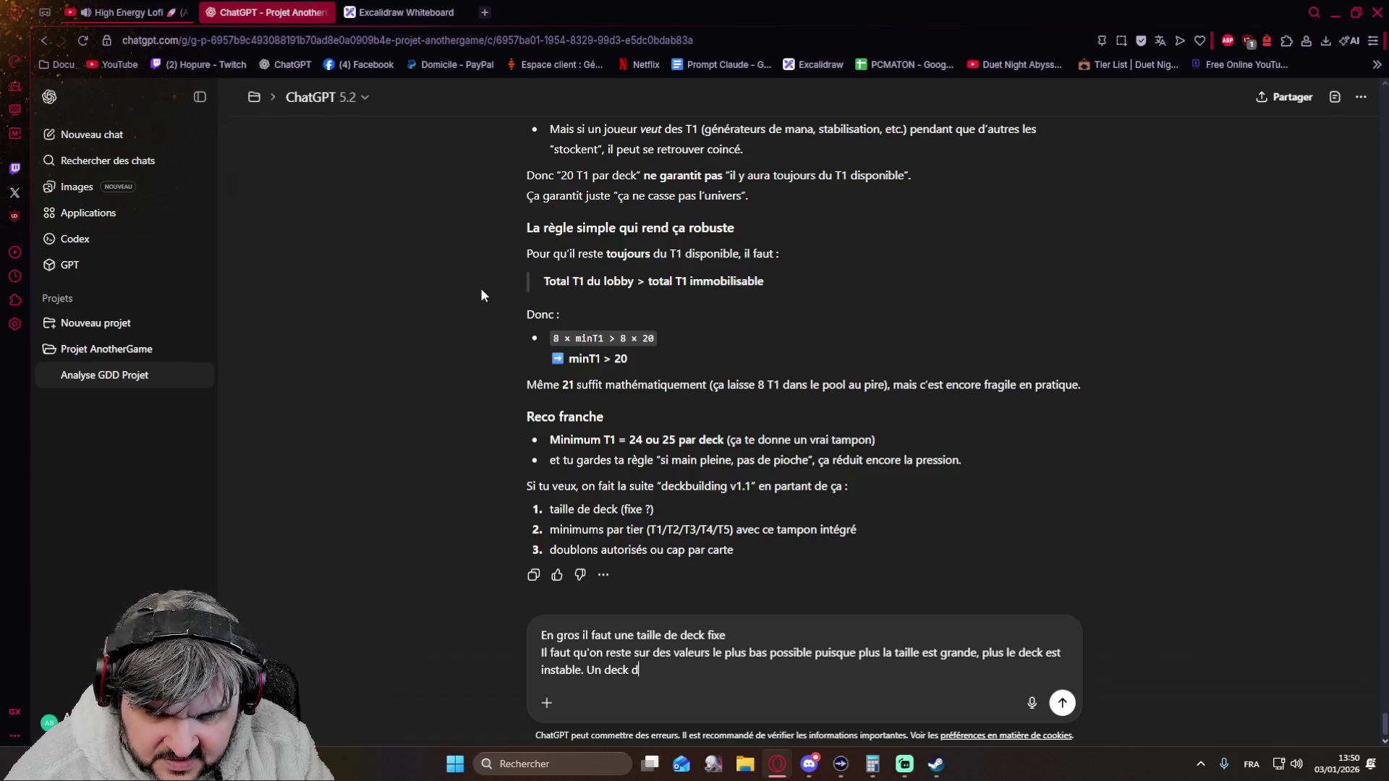
type("e 40 cartes")
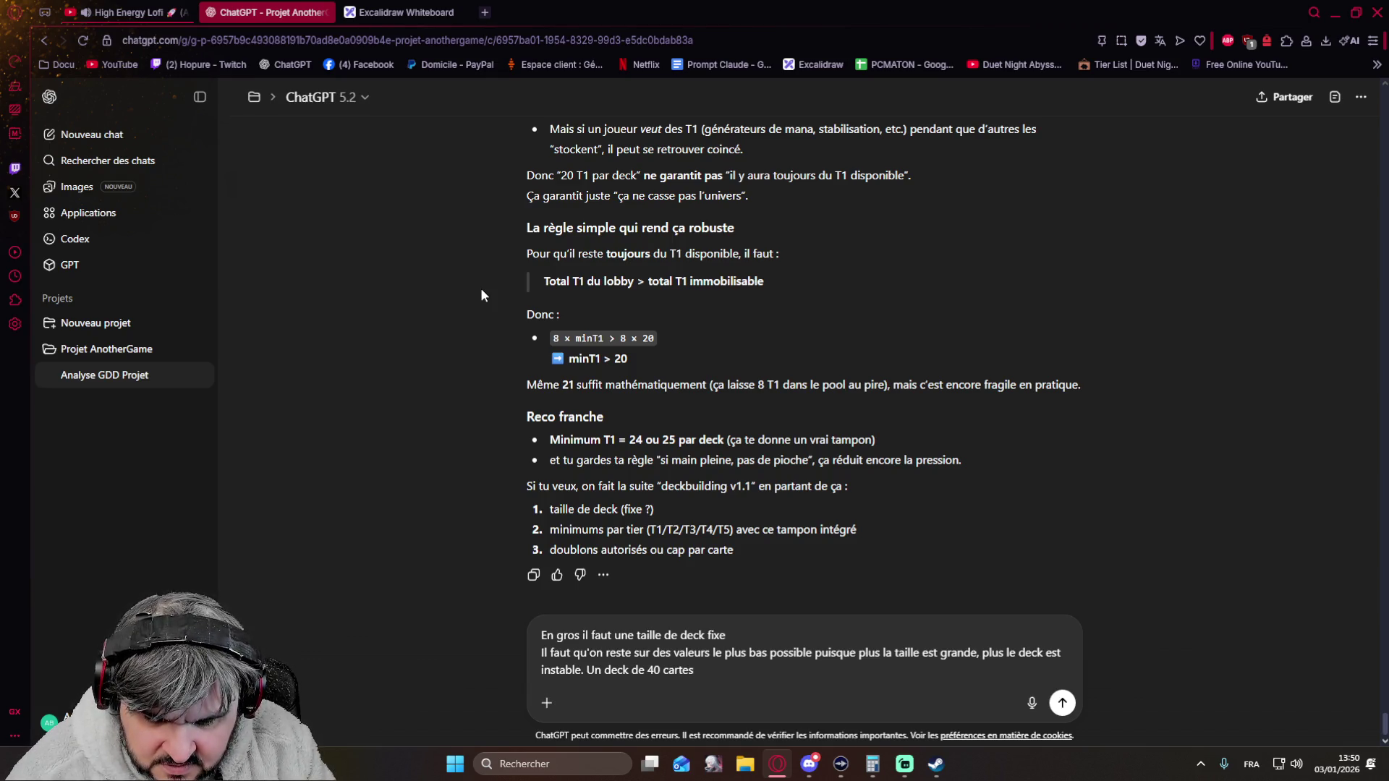
type(" est plus stable (dans son tirage) qu'un deck de 300 cartes.")
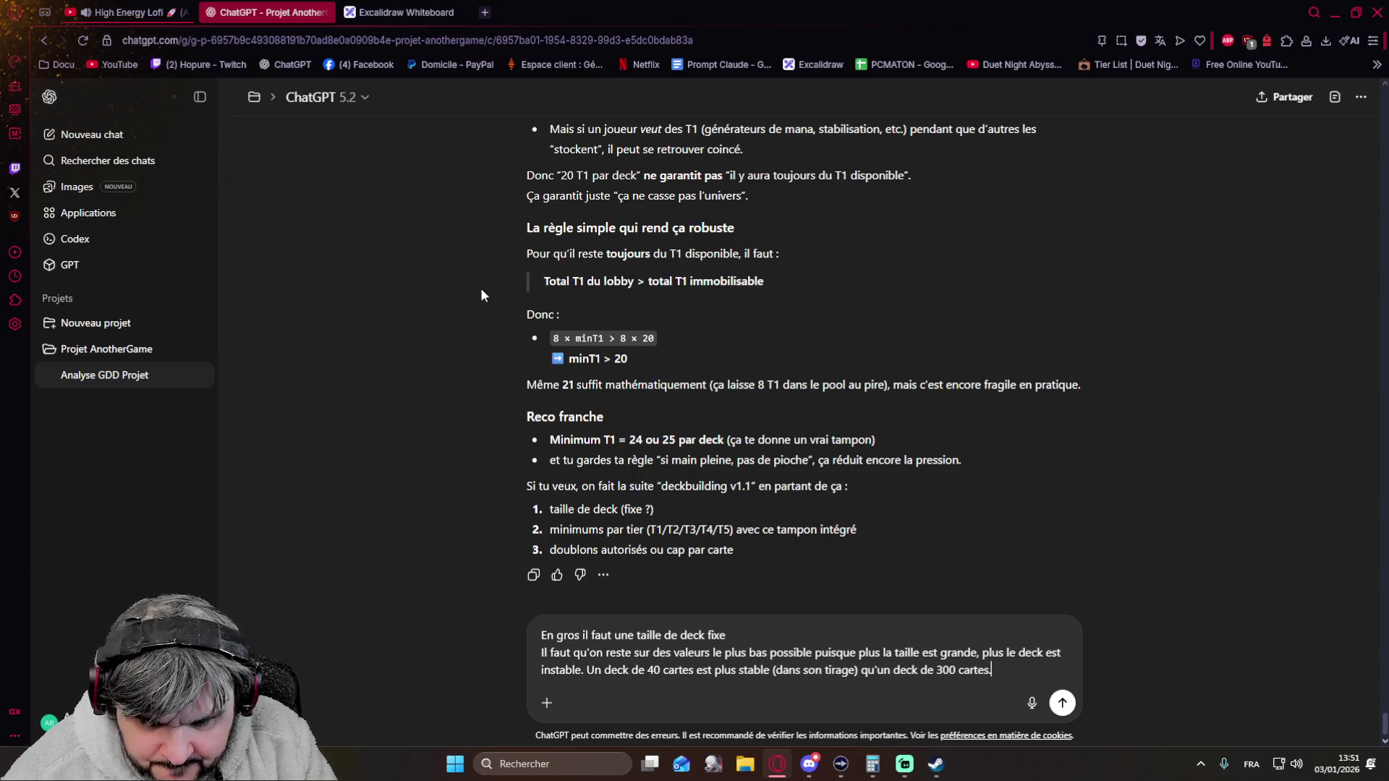
- Add the paragraph capping duplicates at three copies per card, so 24 T1 can be 8×3 instead of 24×1
key("shift+Return")
type("On peut jouer sur l")
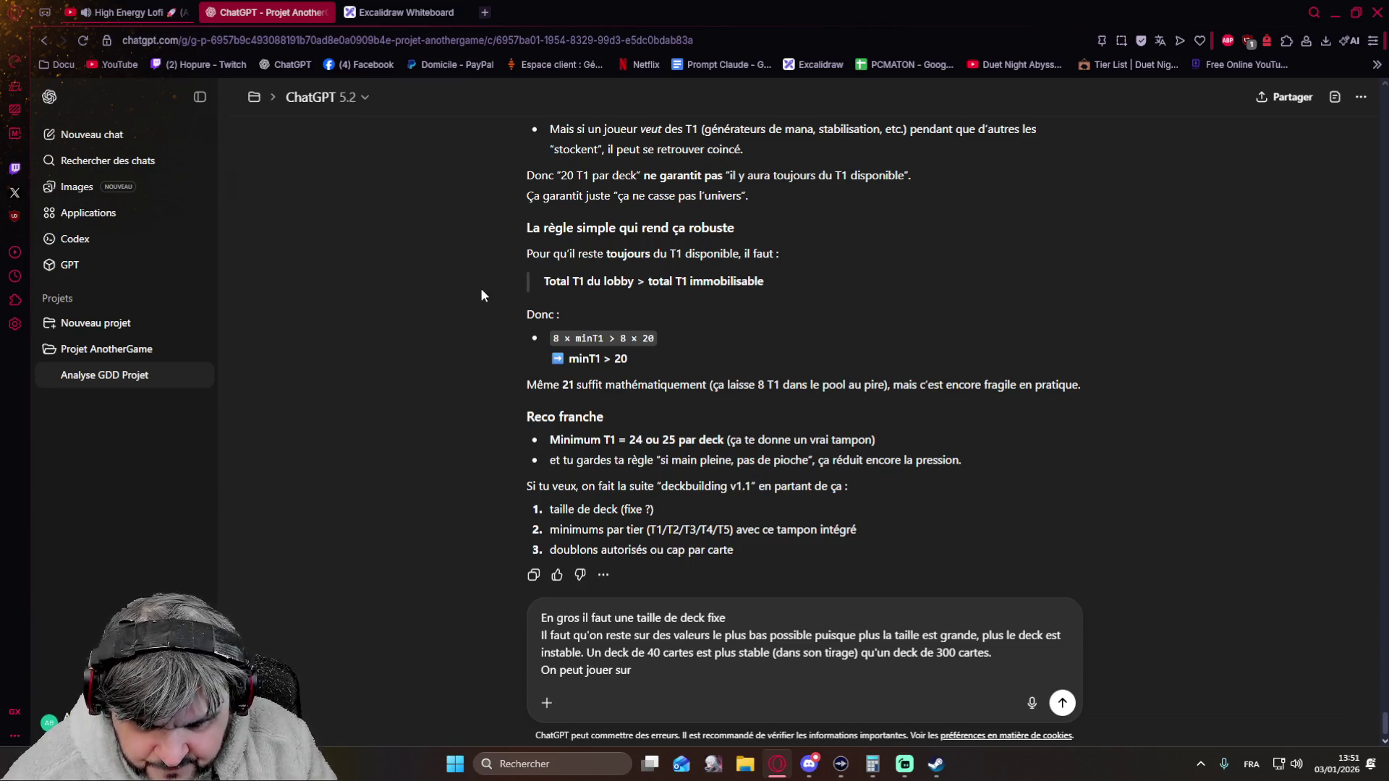
type("e nombre de doublons")
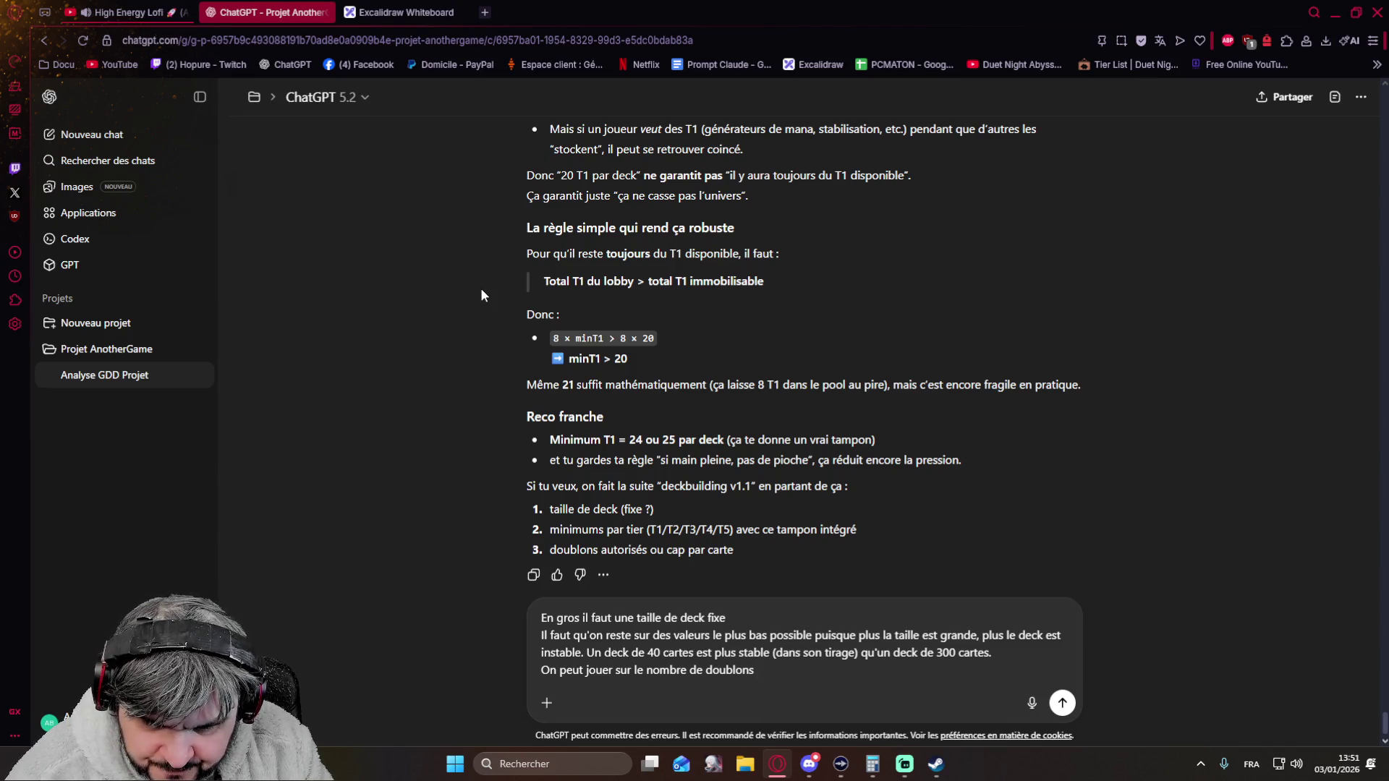
type("max, par exemple ")
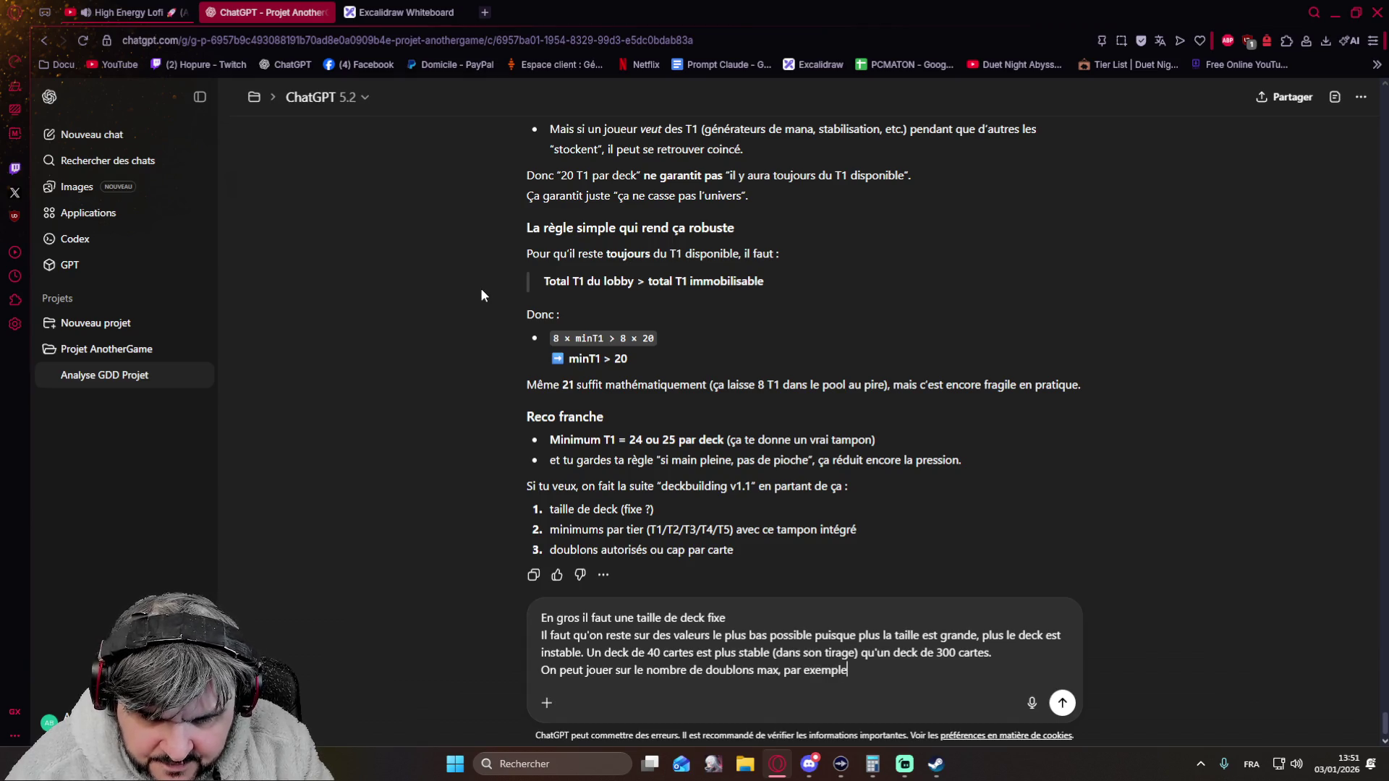
type("3 exemplaires d'une même carte.")
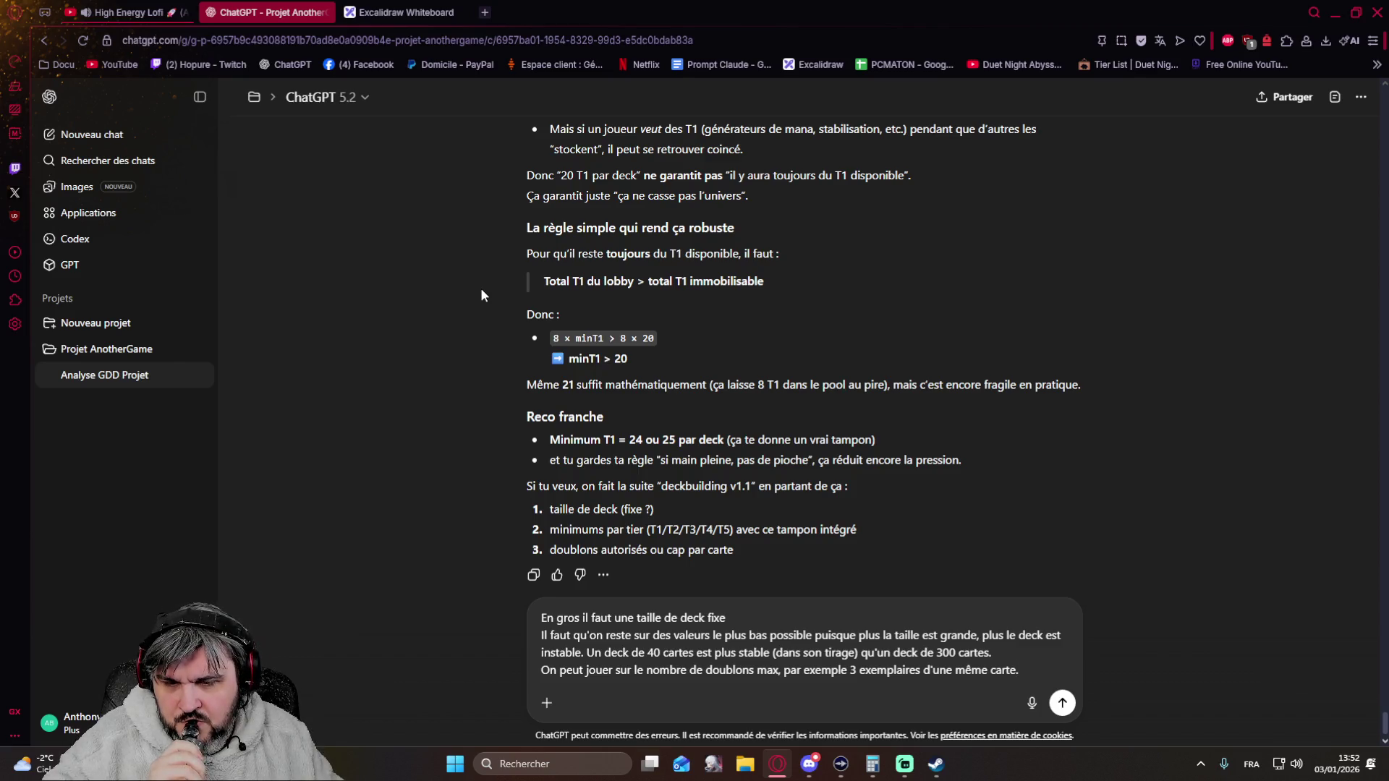
type("donc si o")
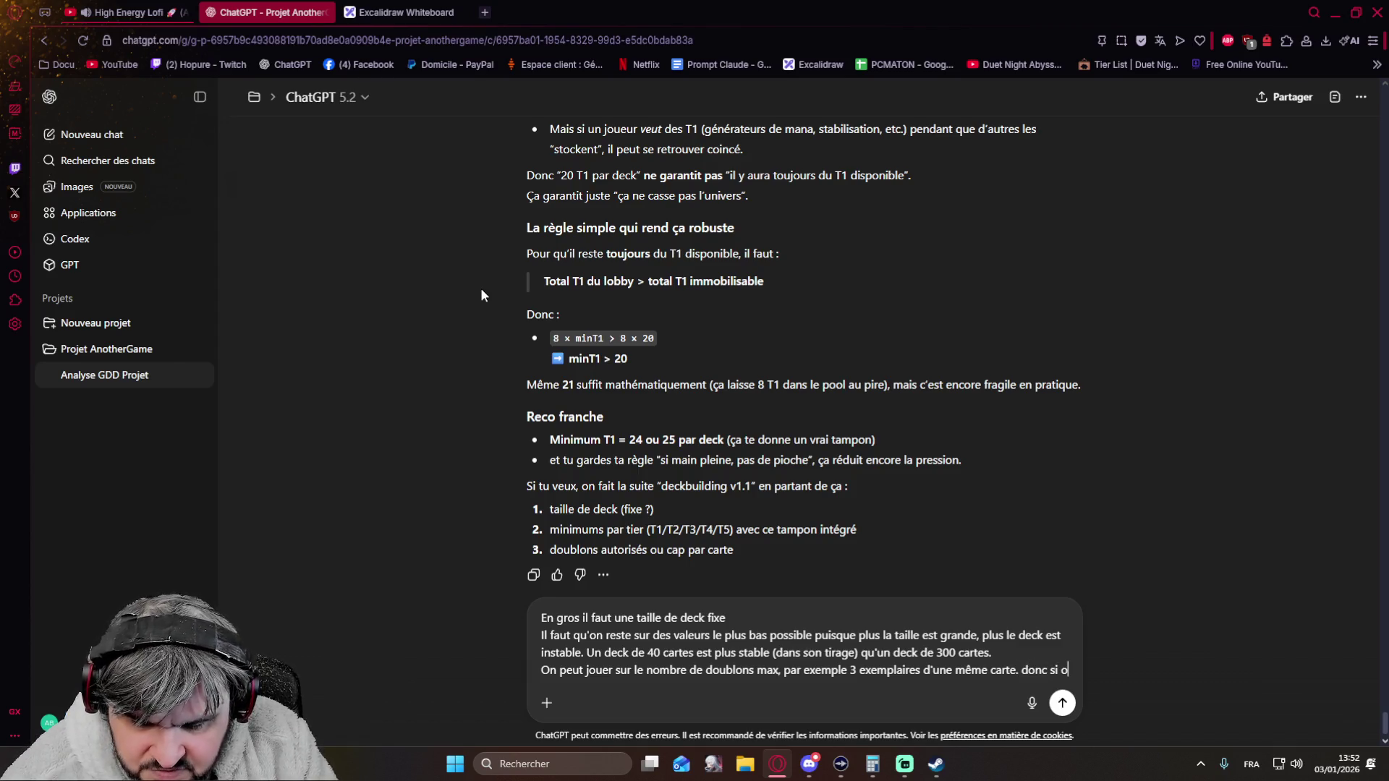
type("n dit qu'il fa")
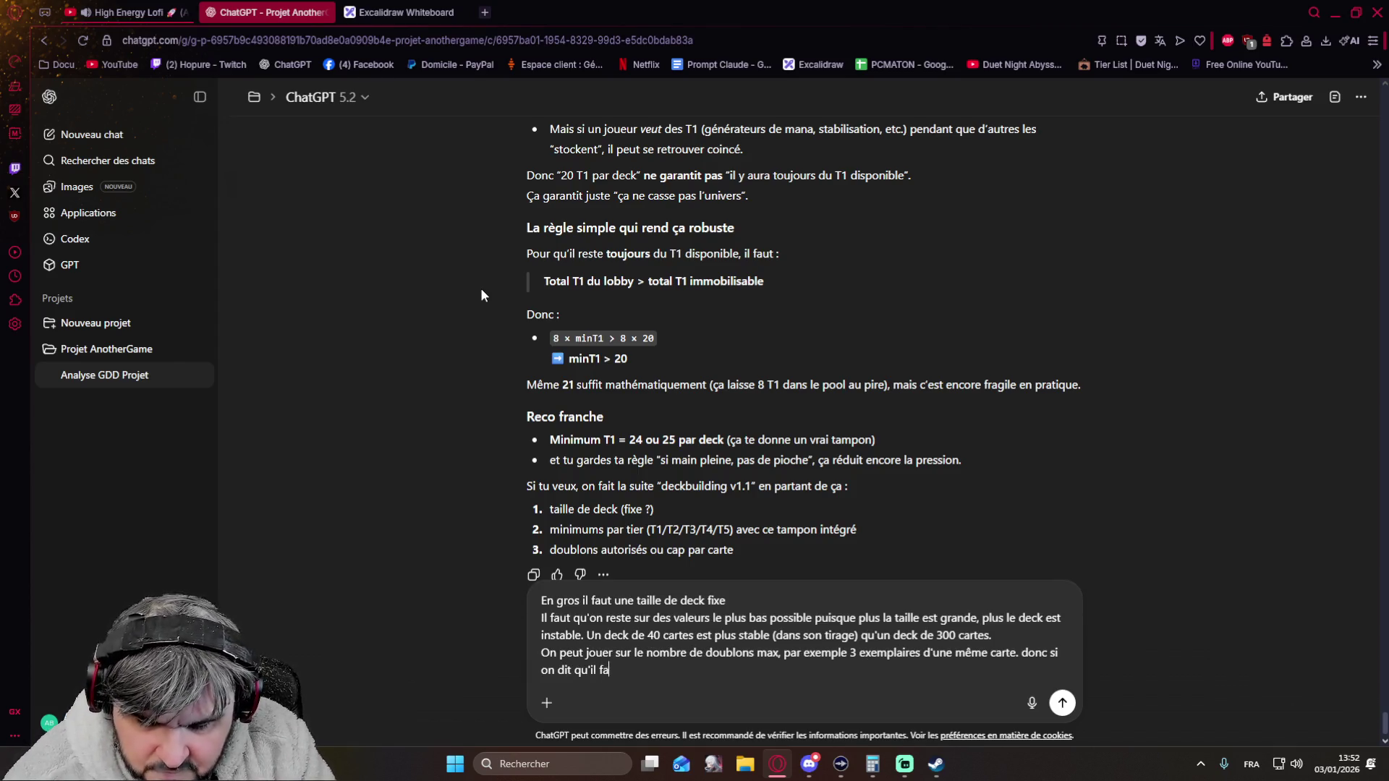
type("ut 24 ")
type("T1")
type(", on peut f")
key("BackSpace")
key("BackSpace")
key("BackSpace")
key("BackSpace")
key("BackSpace")
key("BackSpace")
key("BackSpace")
type("les joueurs peuvent mettre 8x3 cartes plutot que 24x1,")
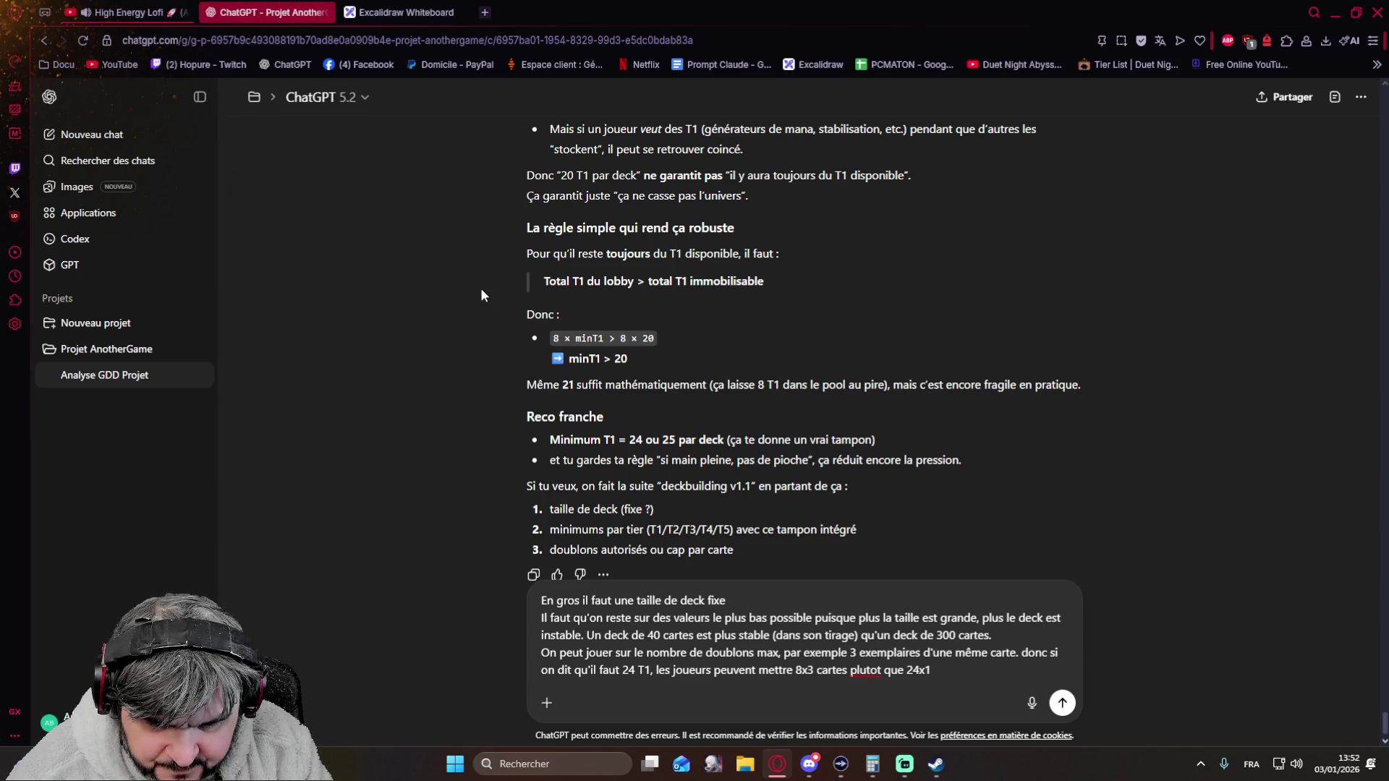
type(" ce qui renforce encore la stabilité, d")
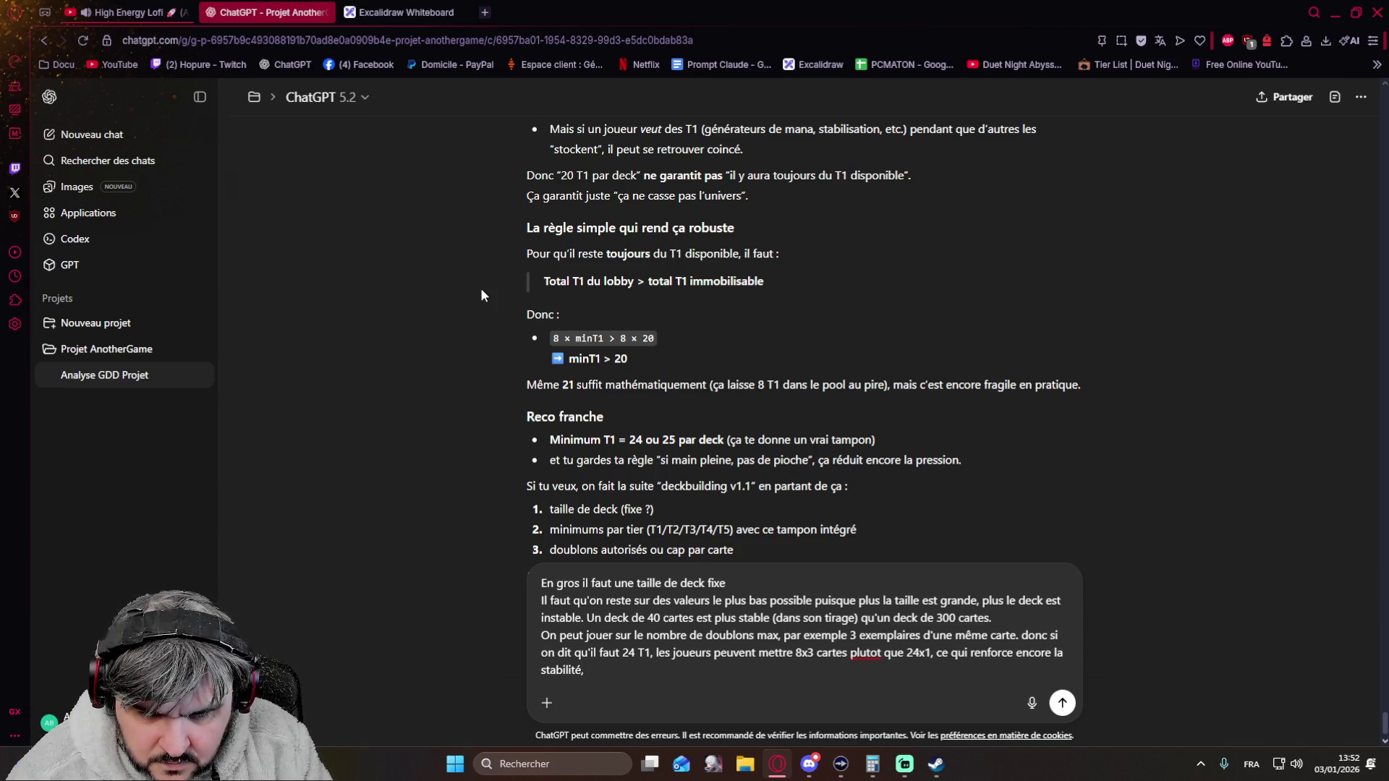
key("shift+Return")
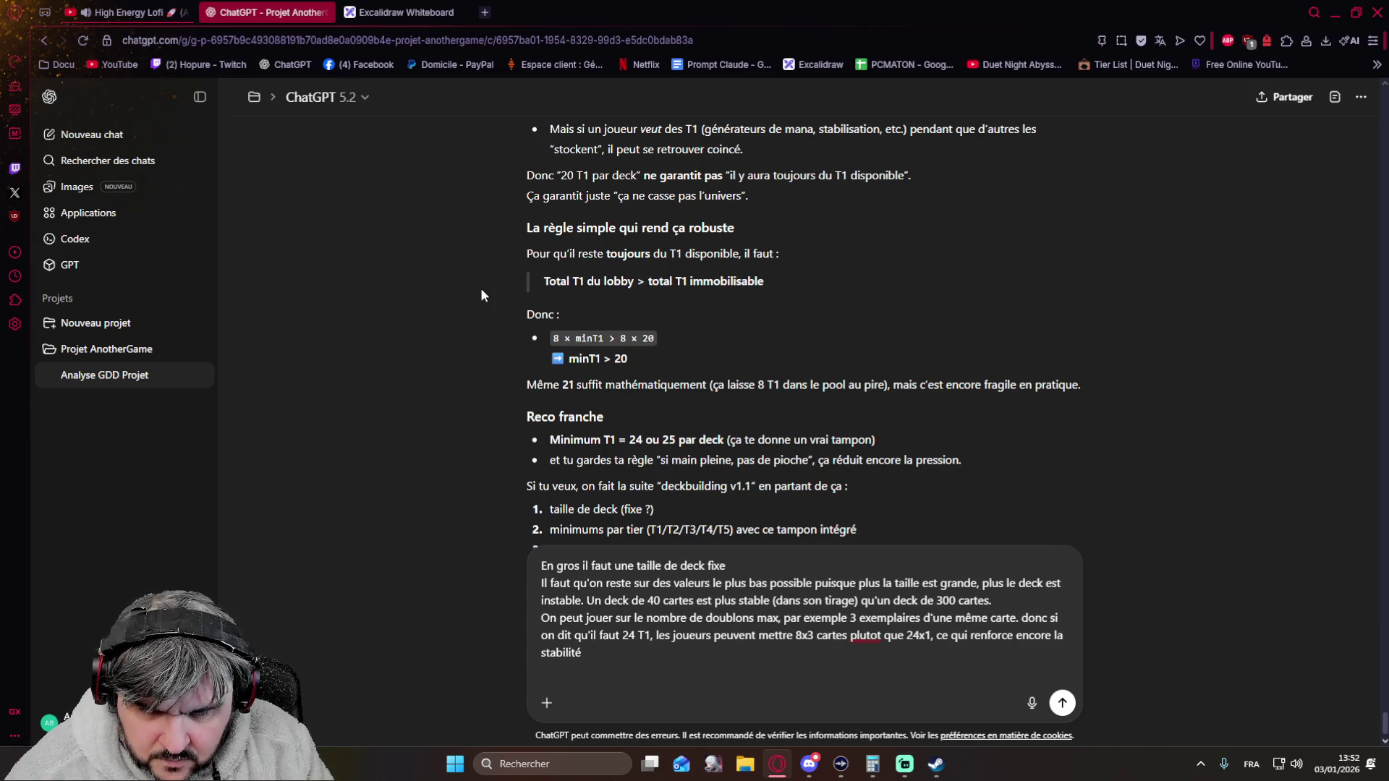
type("Dernier paramètre, il faut ")
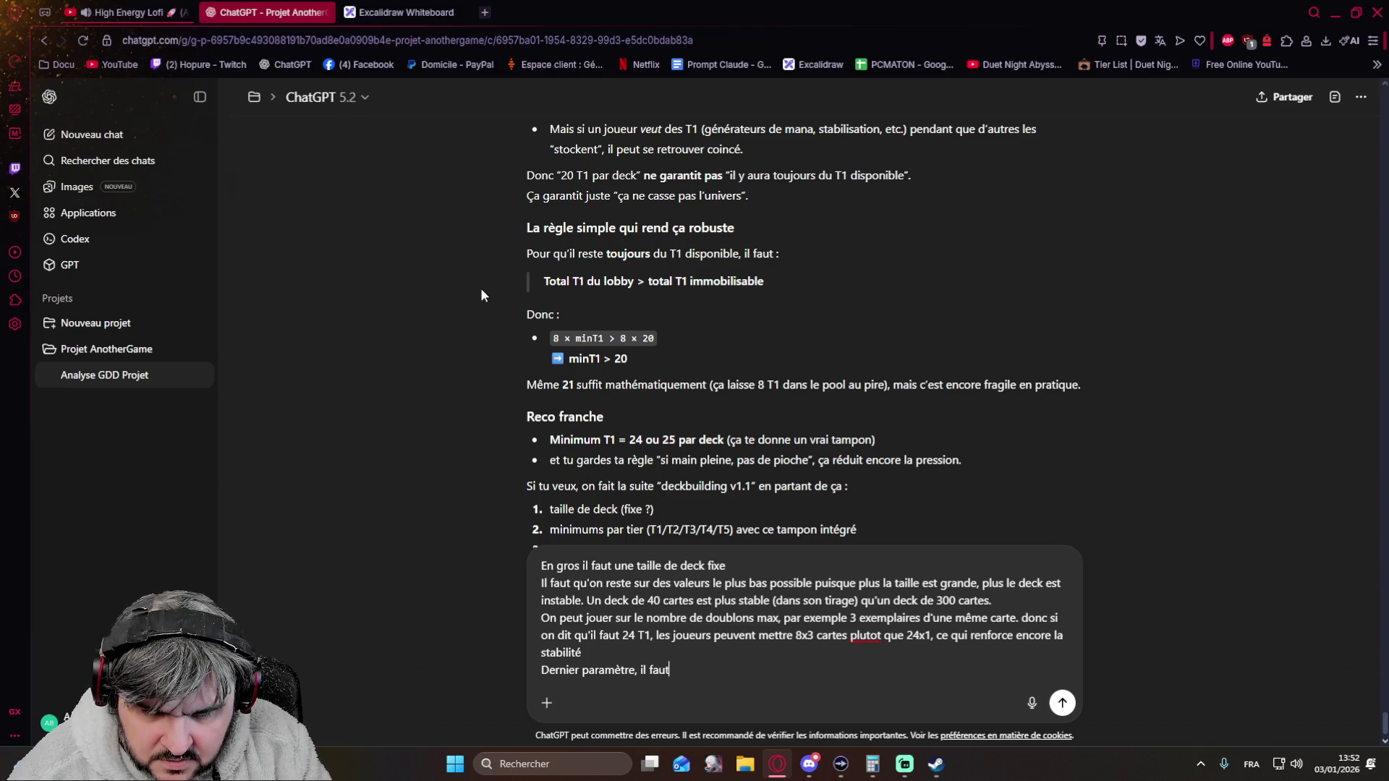
type("pl")
- Replace the unfinished 'Dernier paramètre' line with a request for minimum values keeping the pool viable all game, and send it
key("BackSpace")
key("BackSpace")
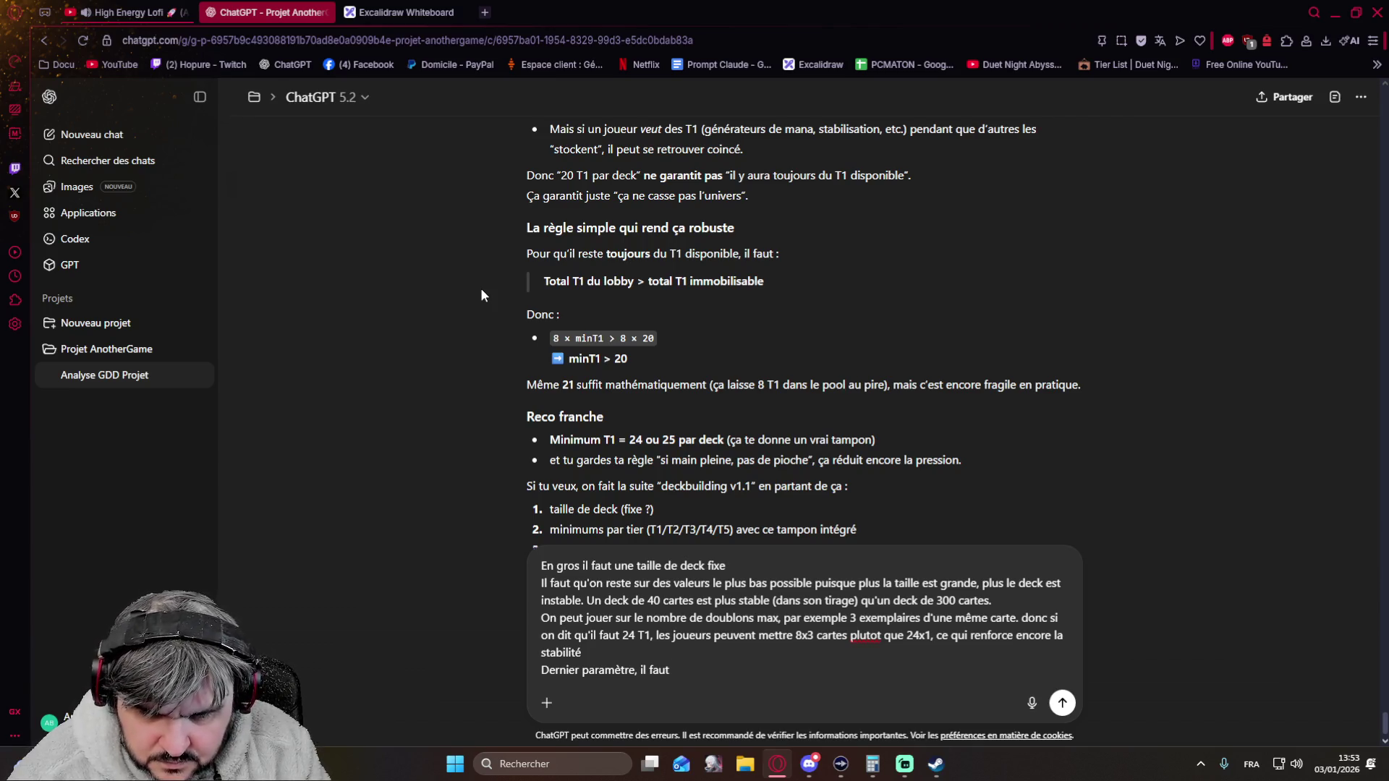
key("BackSpace")
key("BackSpace")
key("BackSpace")
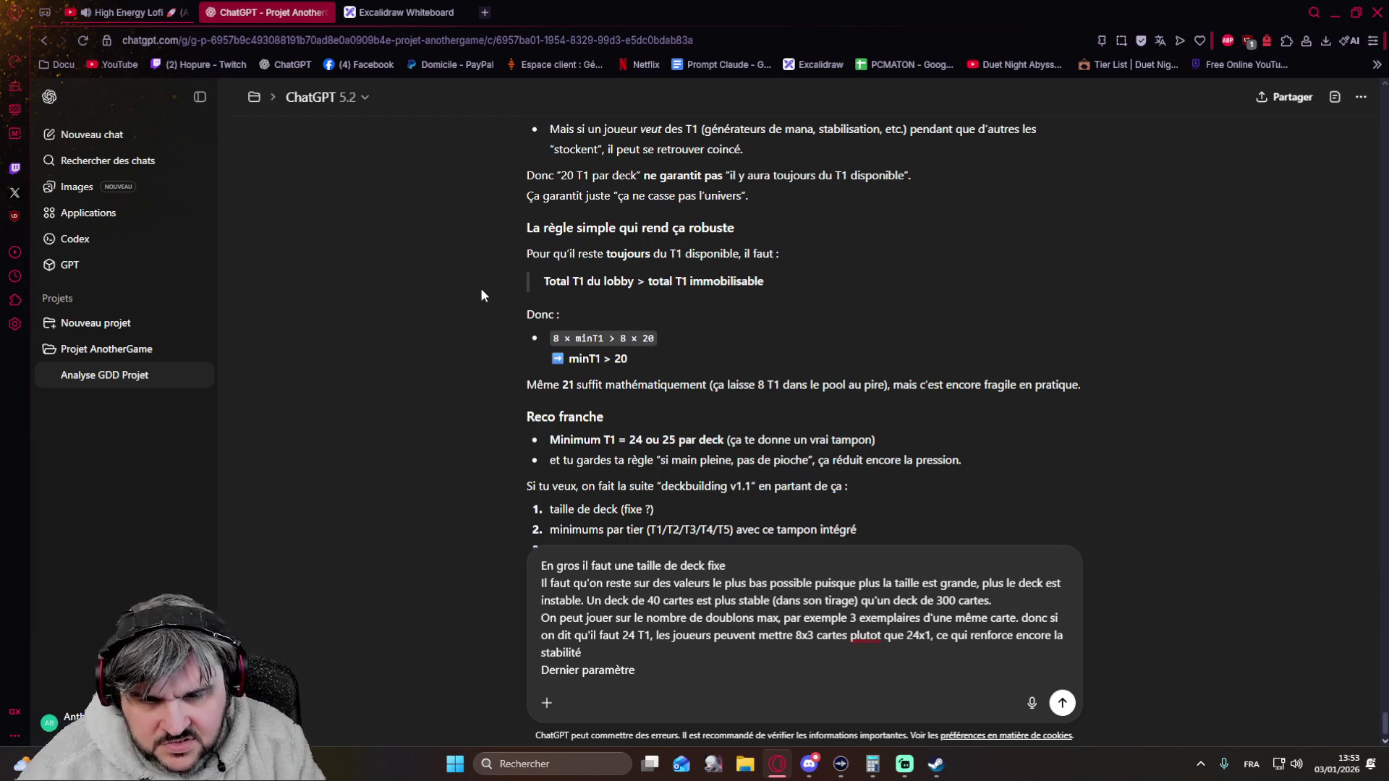
key("BackSpace")
key("BackSpace")
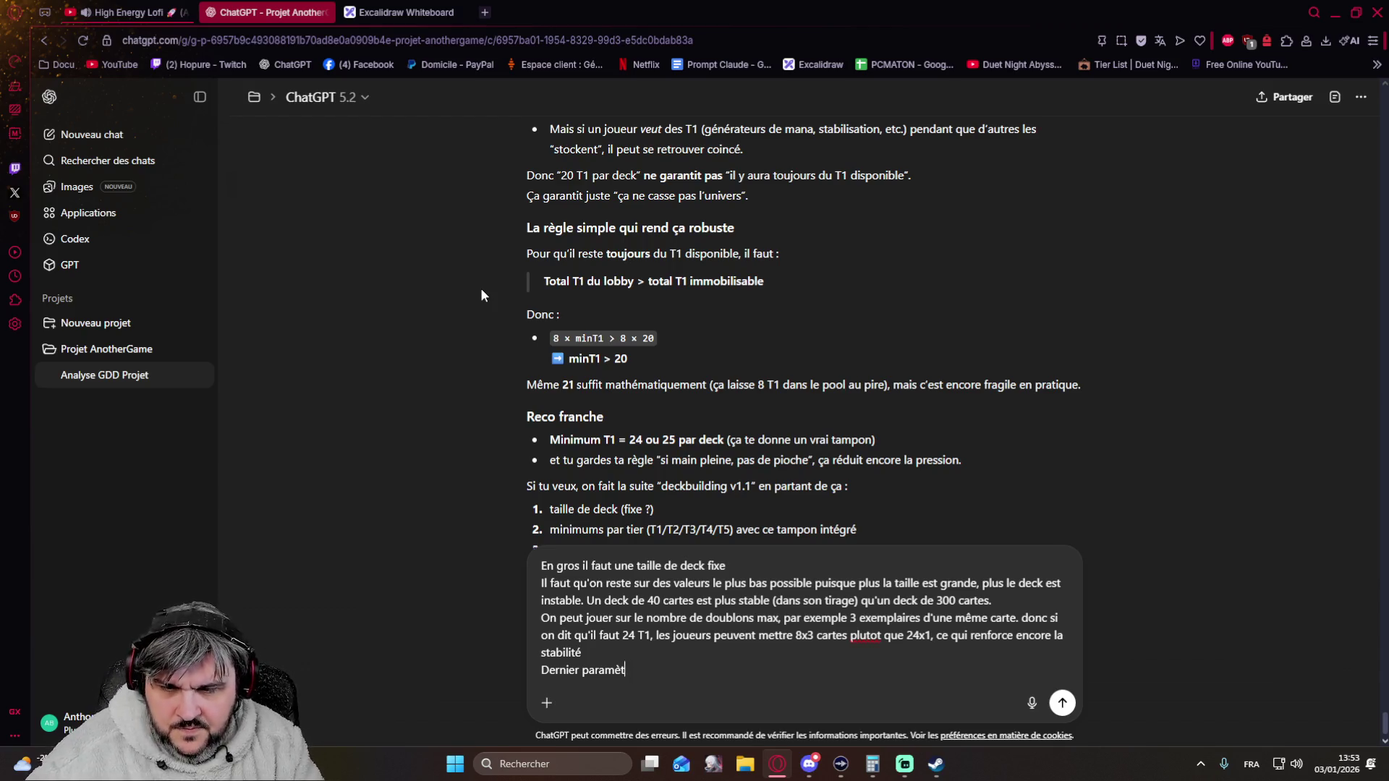
key("BackSpace")
key("BackSpace")
key("BackSpace")
key("BackSpace")
key("BackSpace")
key("BackSpace")
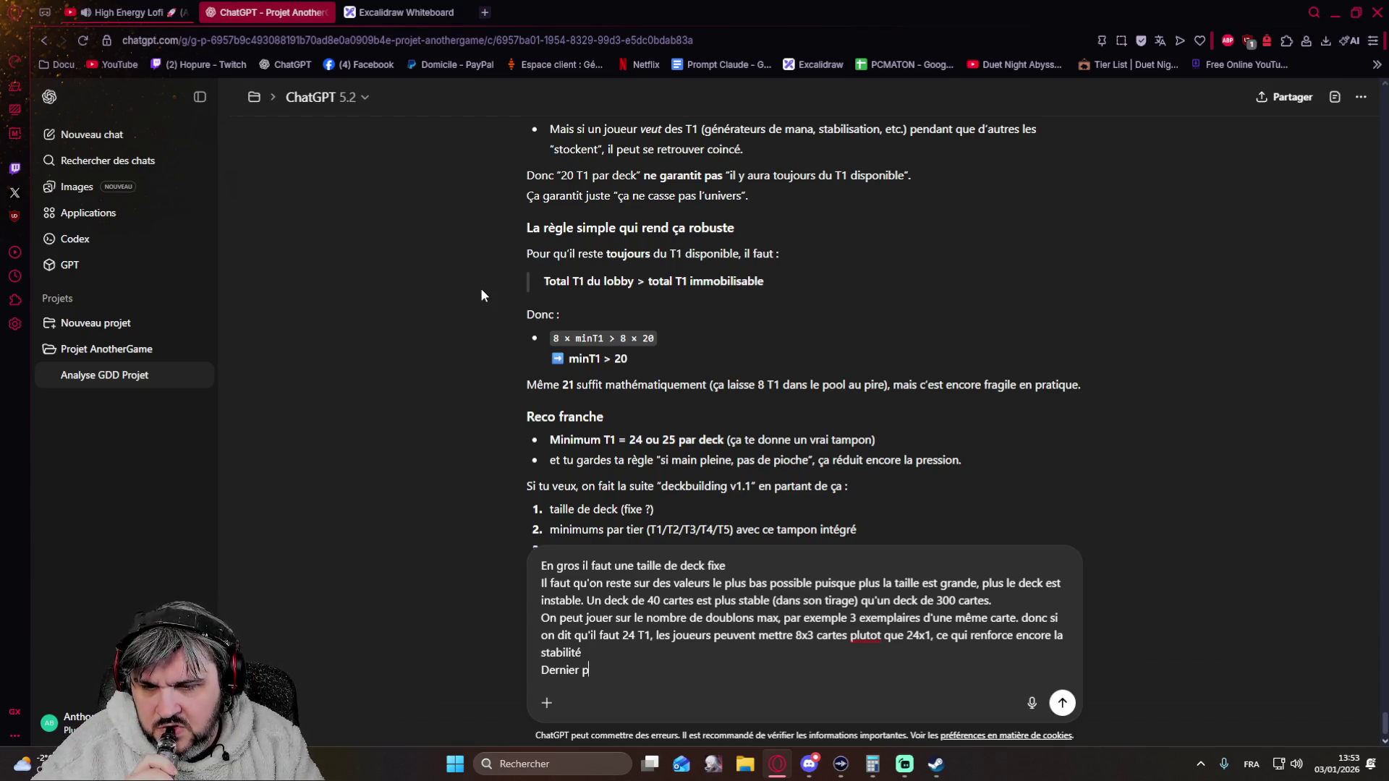
key("BackSpace")
key("BackSpace")
key("BackSpace")
key("BackSpace")
key("BackSpace")
key("BackSpace")
key("BackSpace")
key("BackSpace")
key("BackSpace")
type("Avec ce s paramètres est ce que t'arriver")
key("BackSpace")
type("à me donner des valeurs")
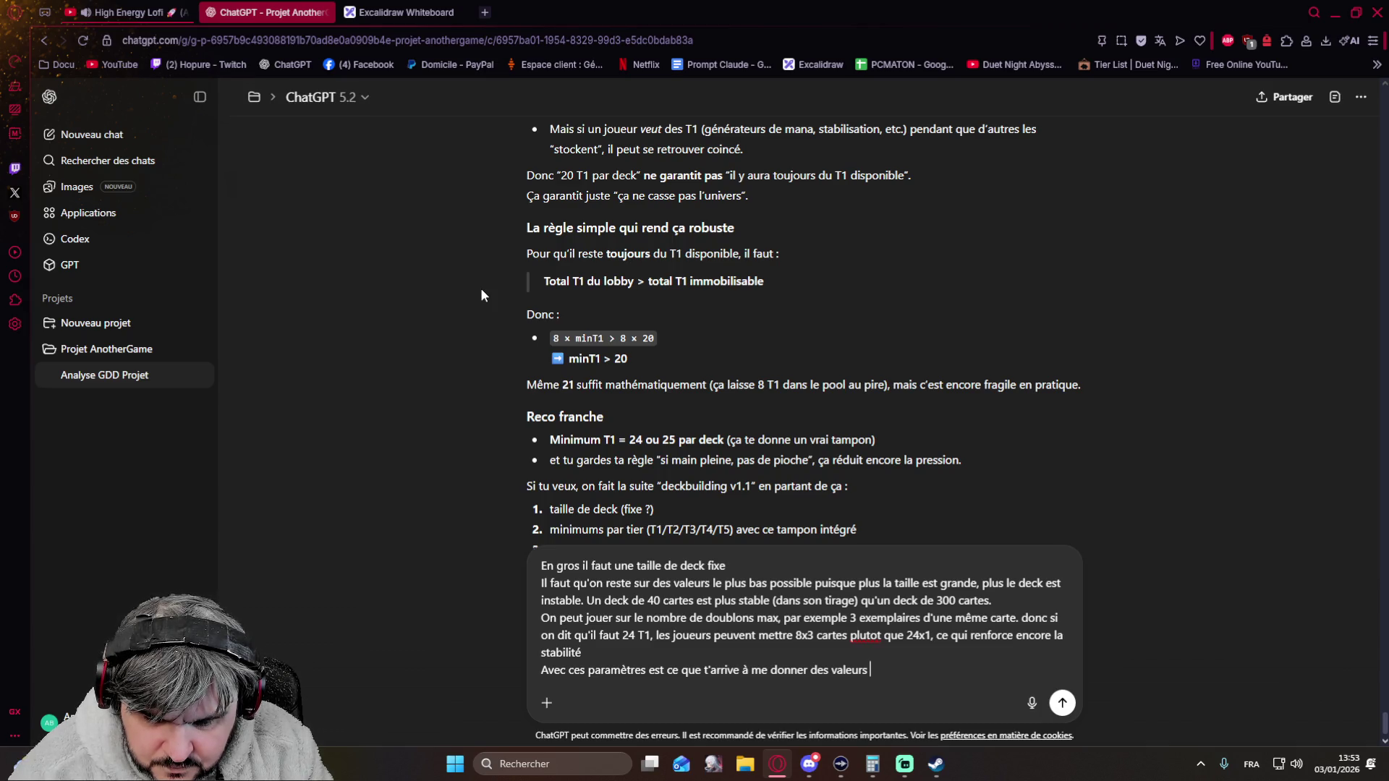
type("minimum pour")
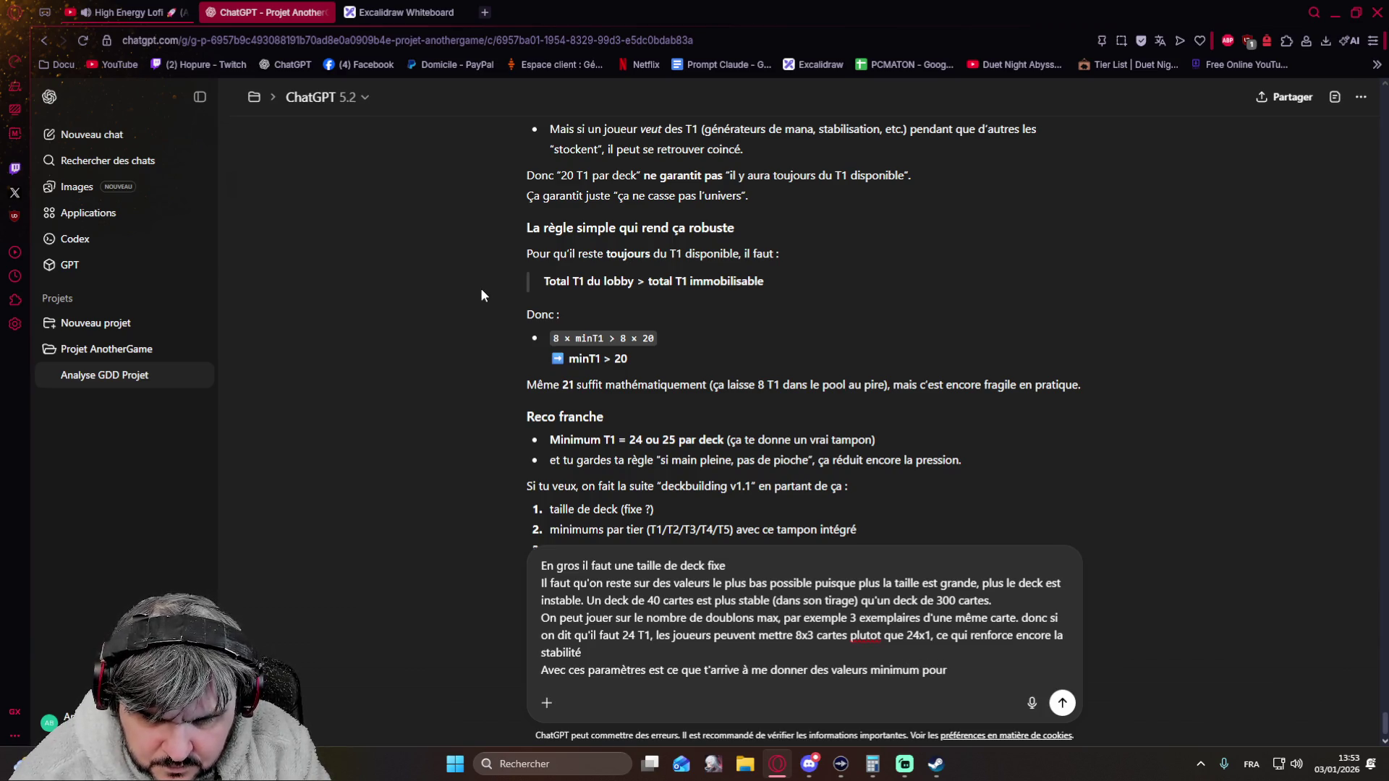
type("garan")
key("BackSpace")
key("BackSpace")
key("BackSpace")
key("BackSpace")
key("BackSpace")
type("garantir")
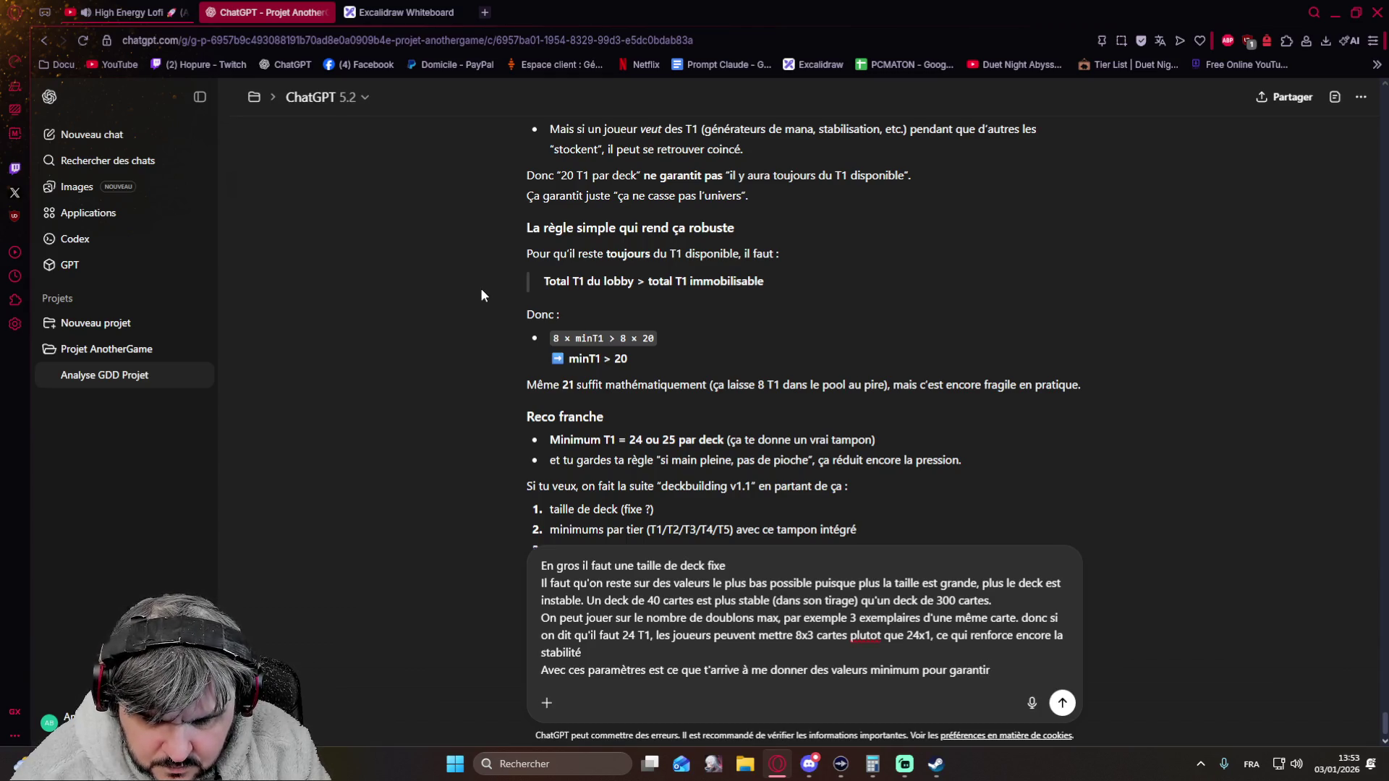
type(" un pool viable ")
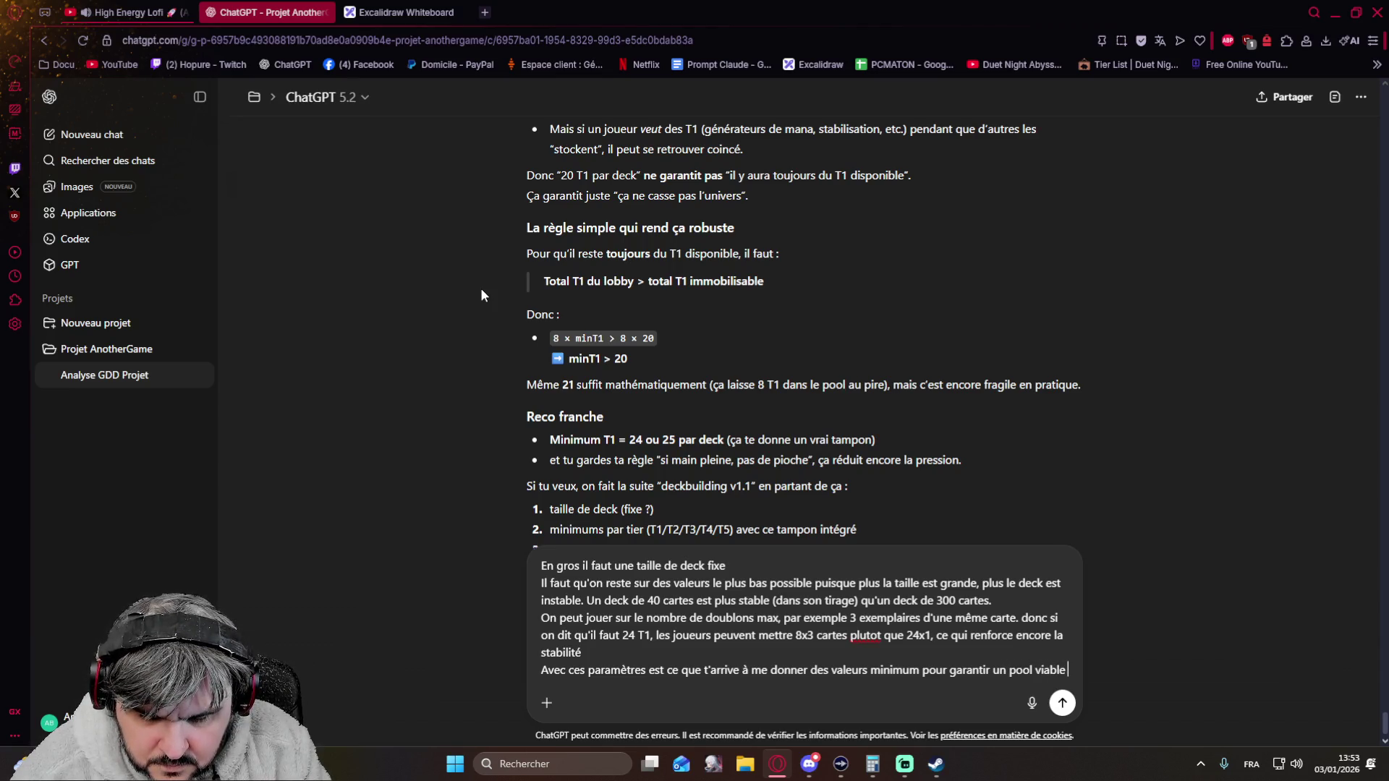
type("tout le long d'une game, un premier jet après on voit")
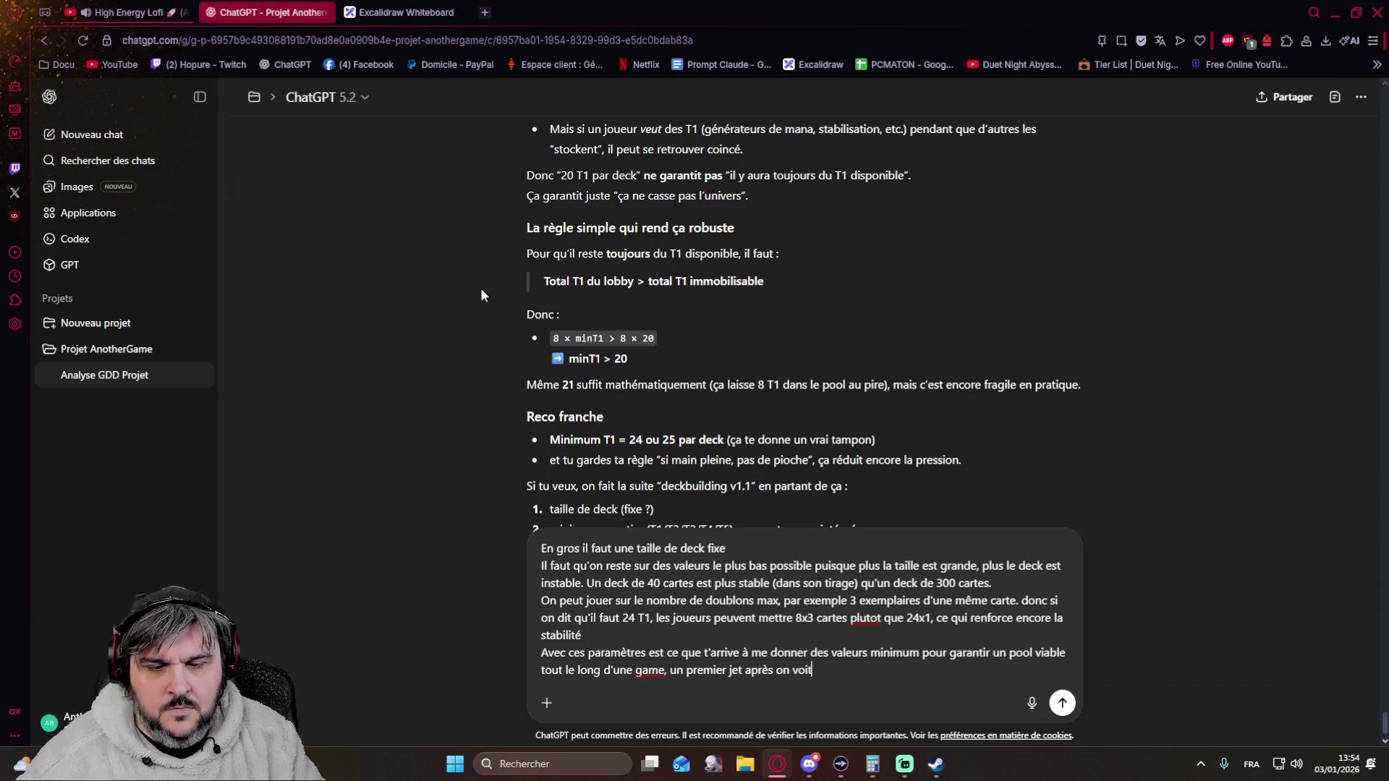
key("Return")
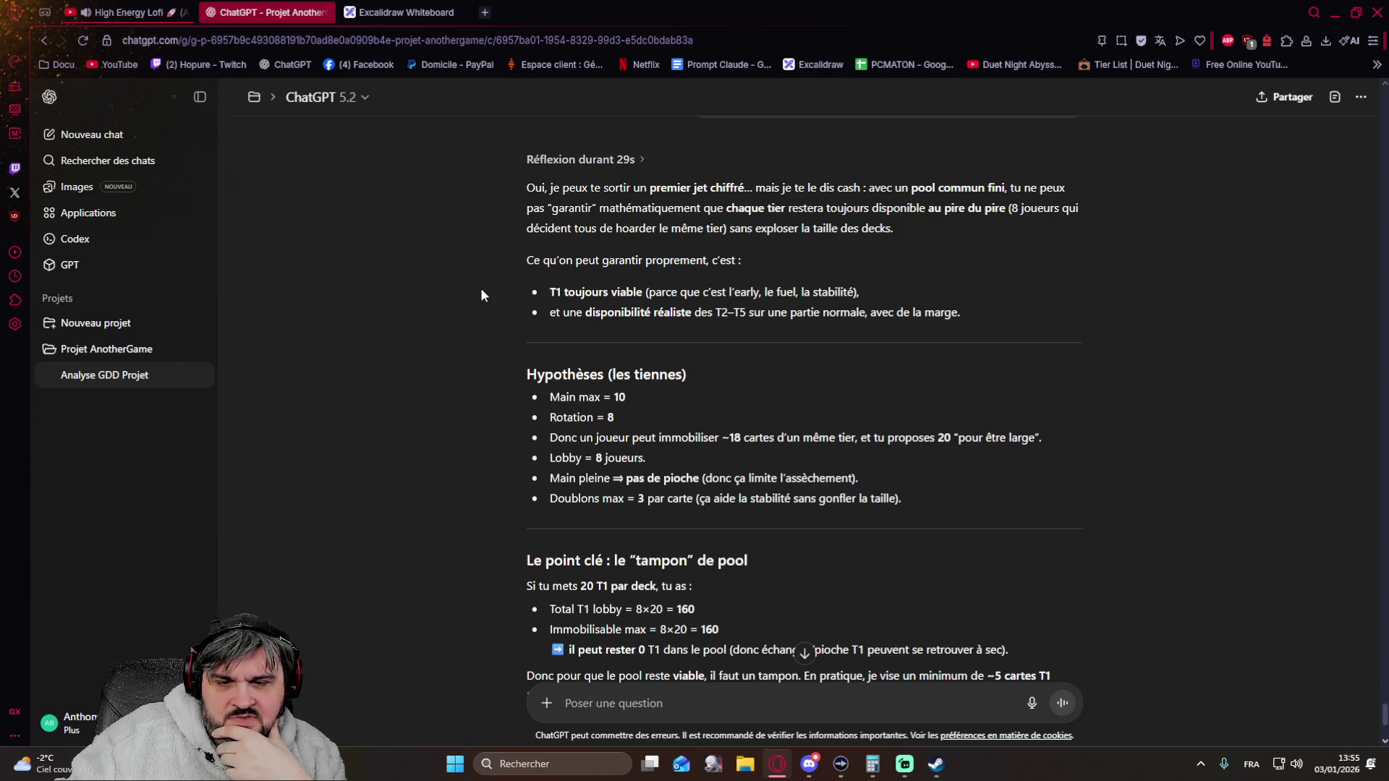
scroll(482, 296, "down", 3)
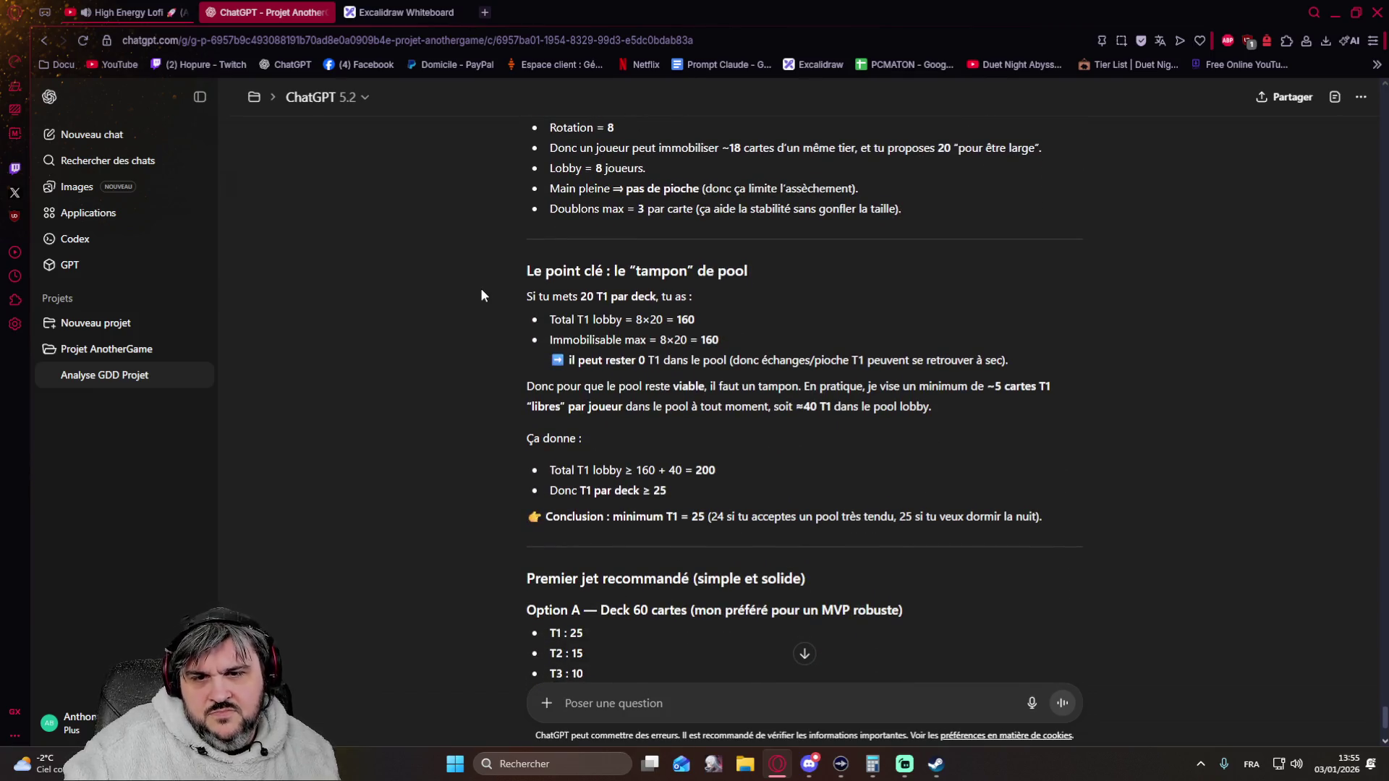
scroll(482, 295, "down", 1)
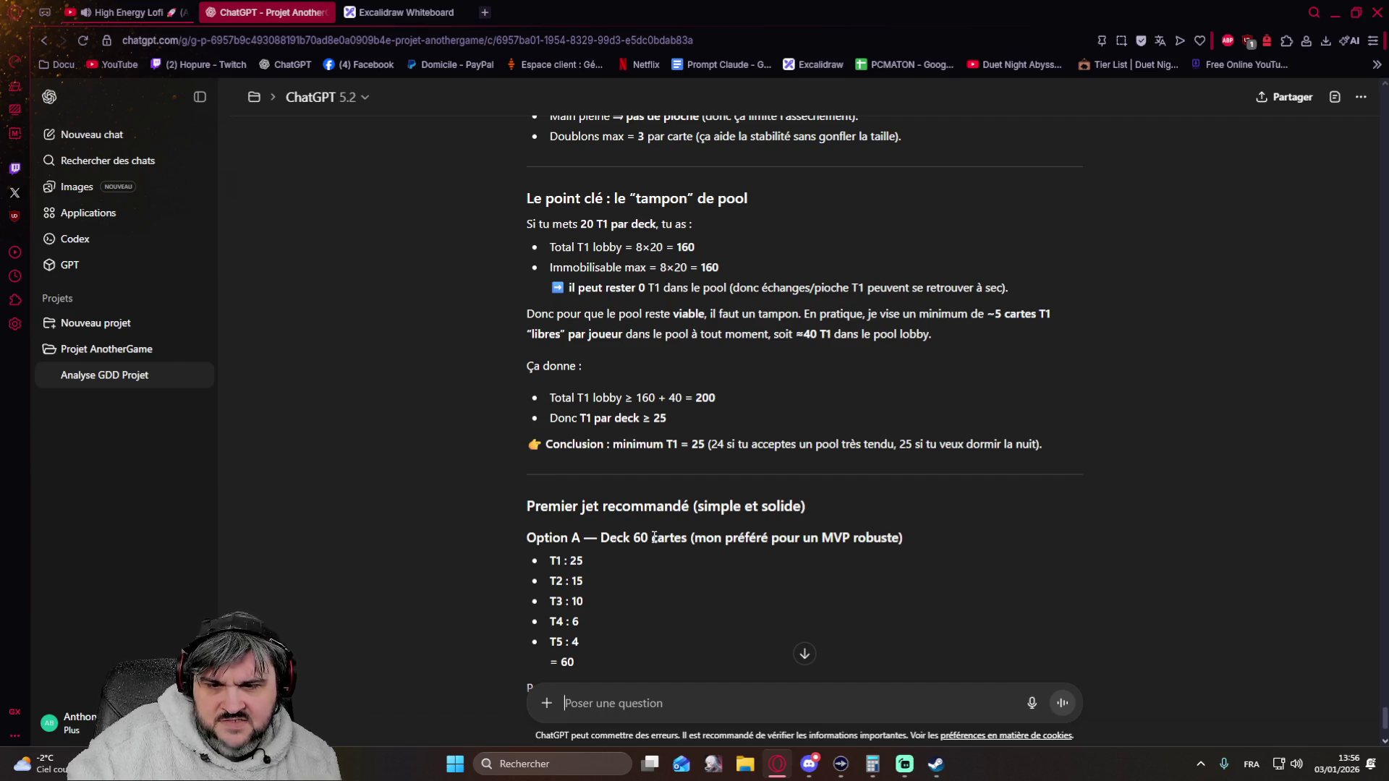
left_click_drag(651, 538, 632, 537)
scroll(371, 529, "down", 2)
left_click(413, 461)
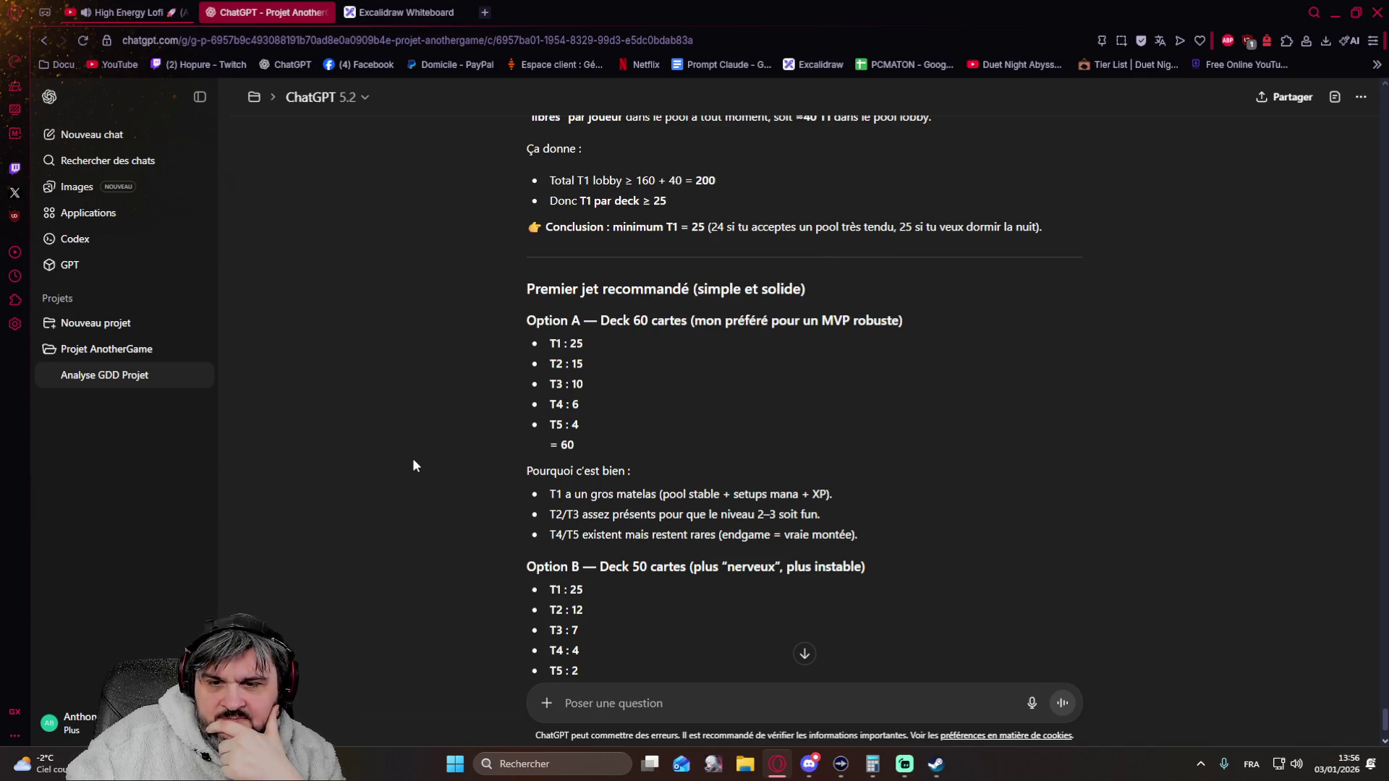
scroll(413, 459, "down", 2)
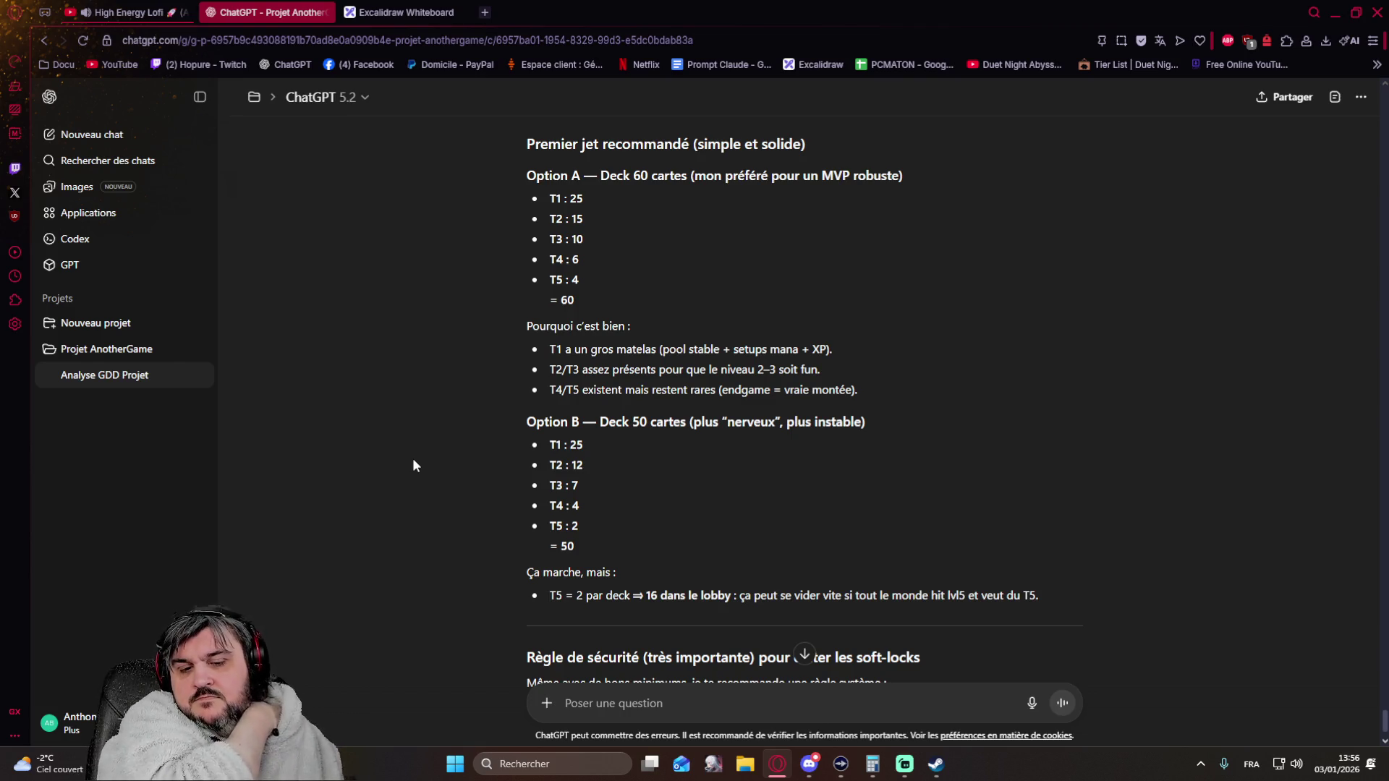
scroll(413, 459, "up", 2)
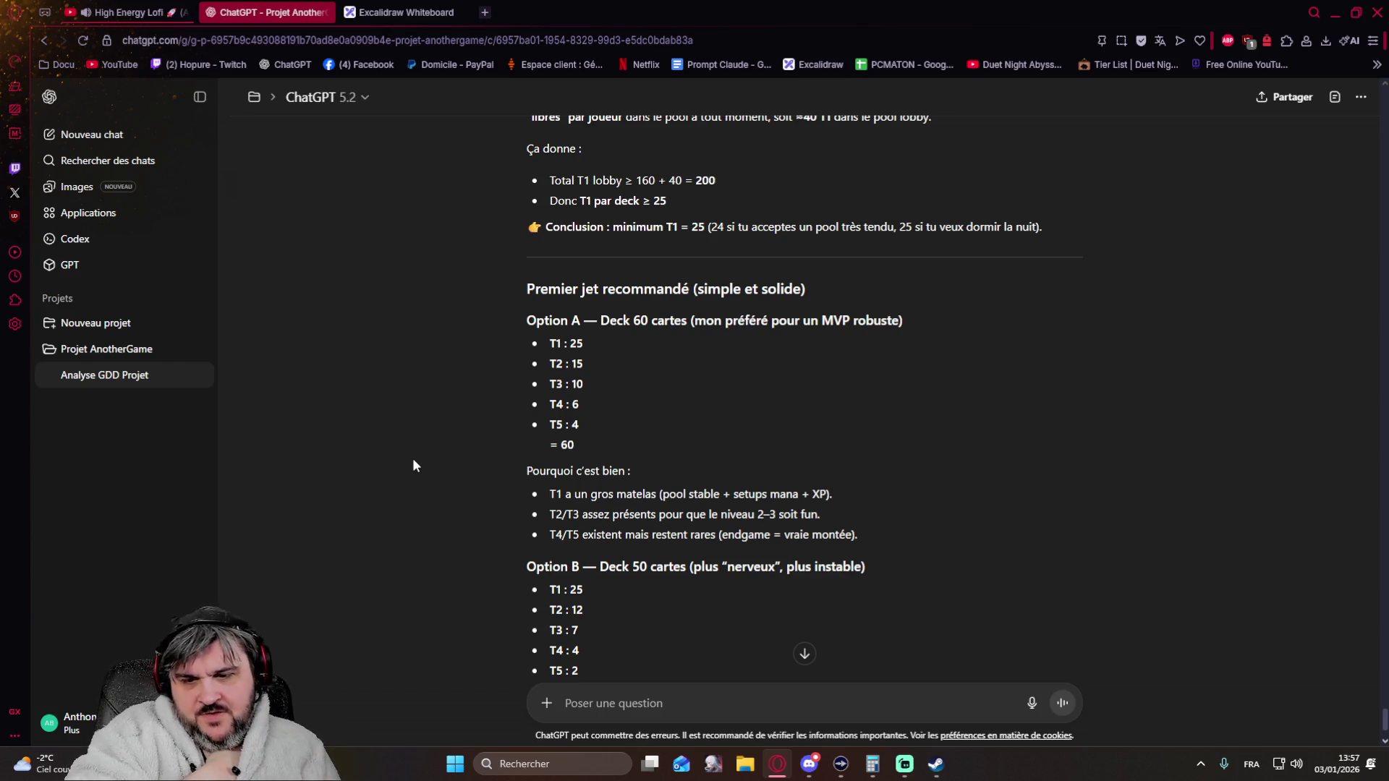
scroll(413, 464, "down", 3)
scroll(413, 465, "up", 1)
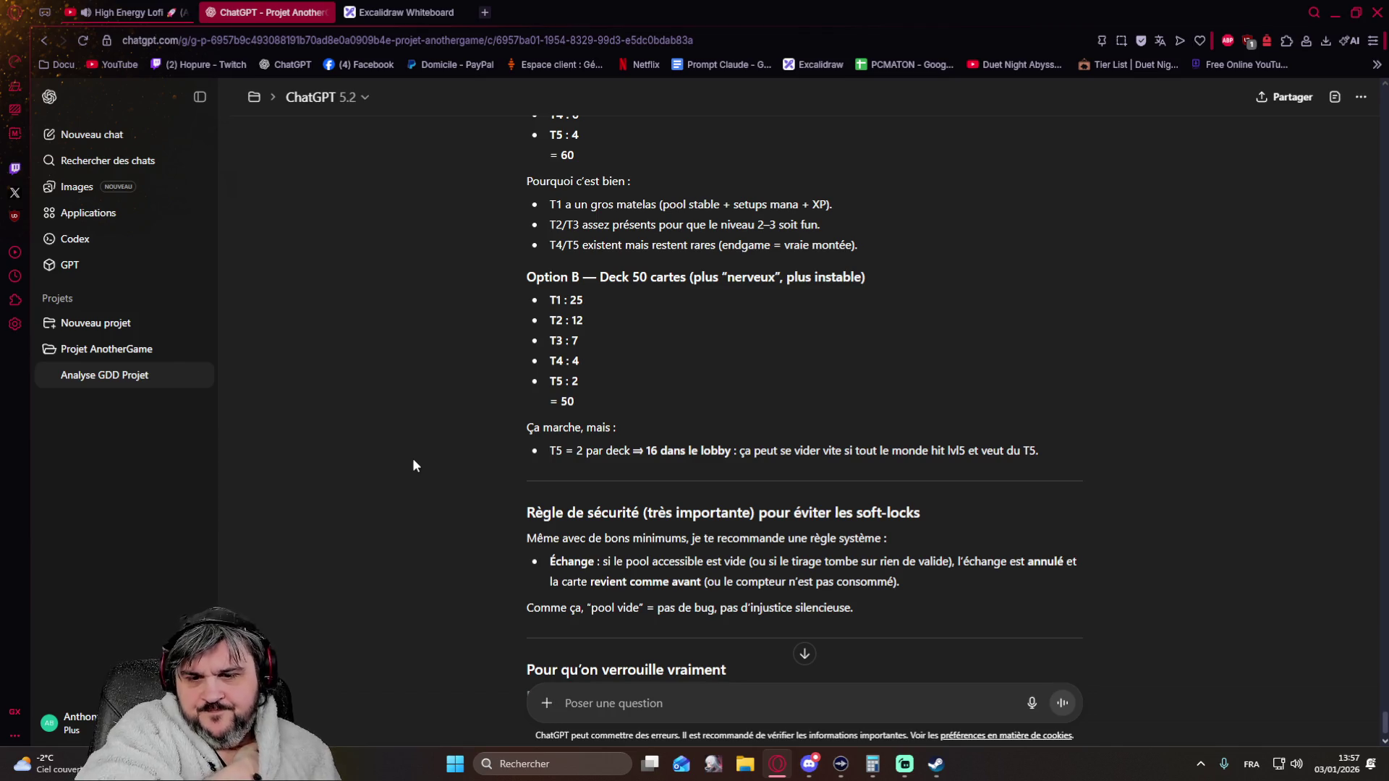
scroll(433, 459, "down", 2)
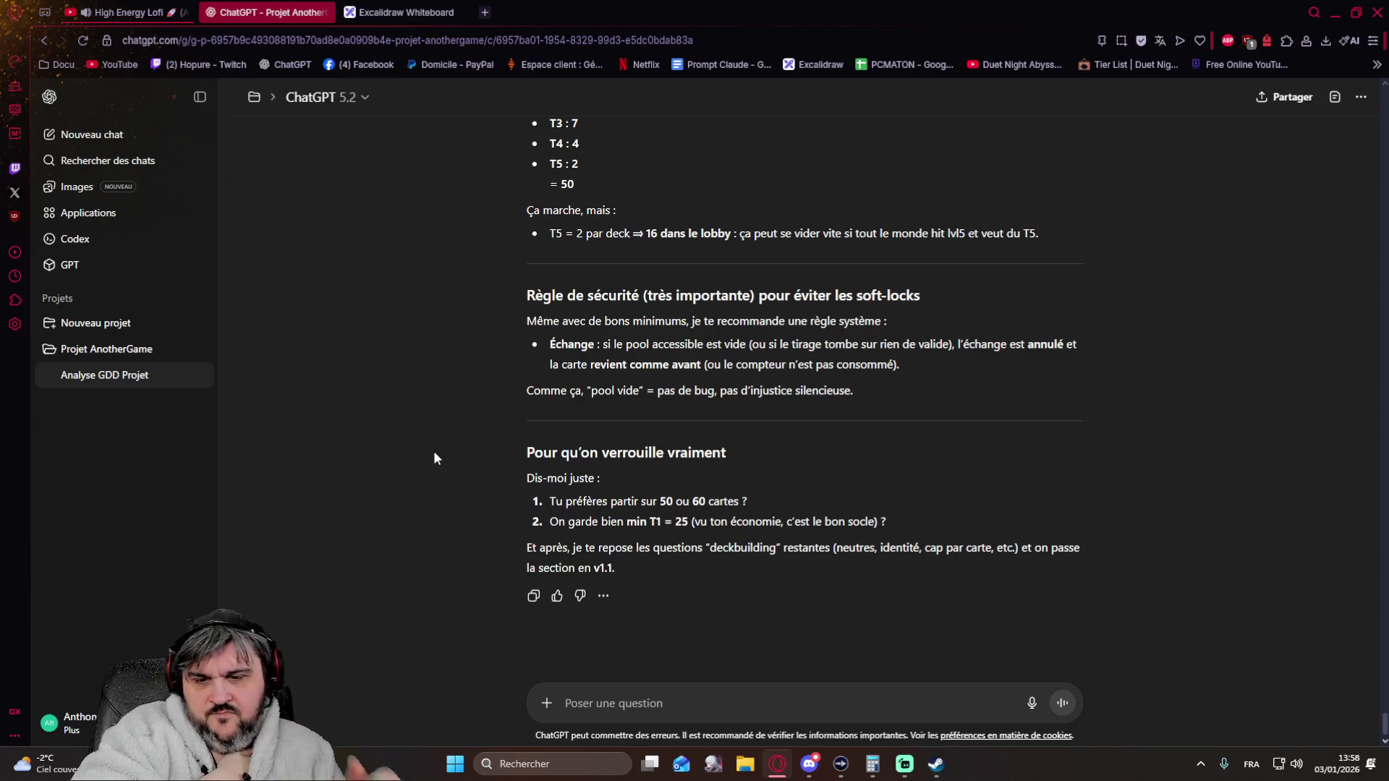
scroll(494, 436, "up", 3)
scroll(494, 436, "up", 1)
scroll(494, 437, "up", 1)
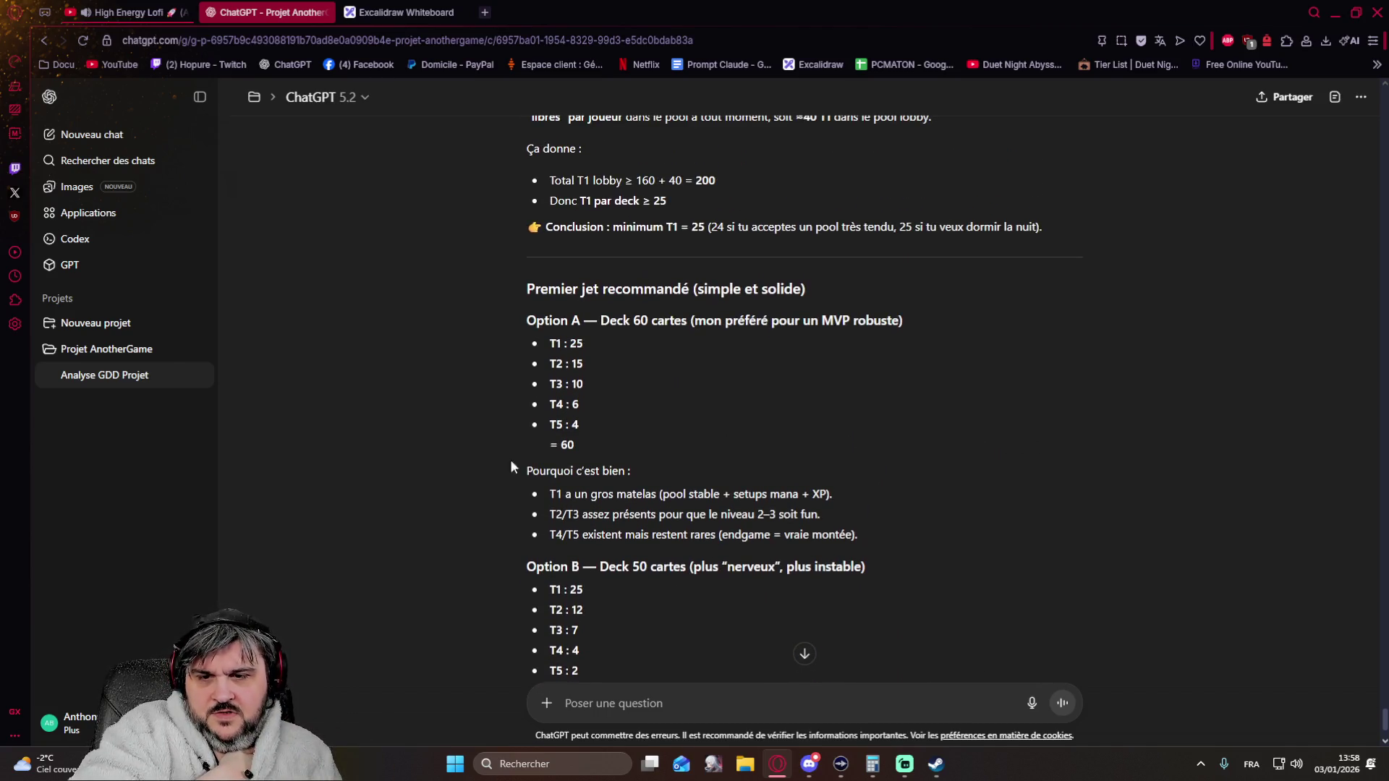
- Send the tier split 24/15/12/6/3 and ask for pool totals with per-tier percentages
left_click(596, 700)
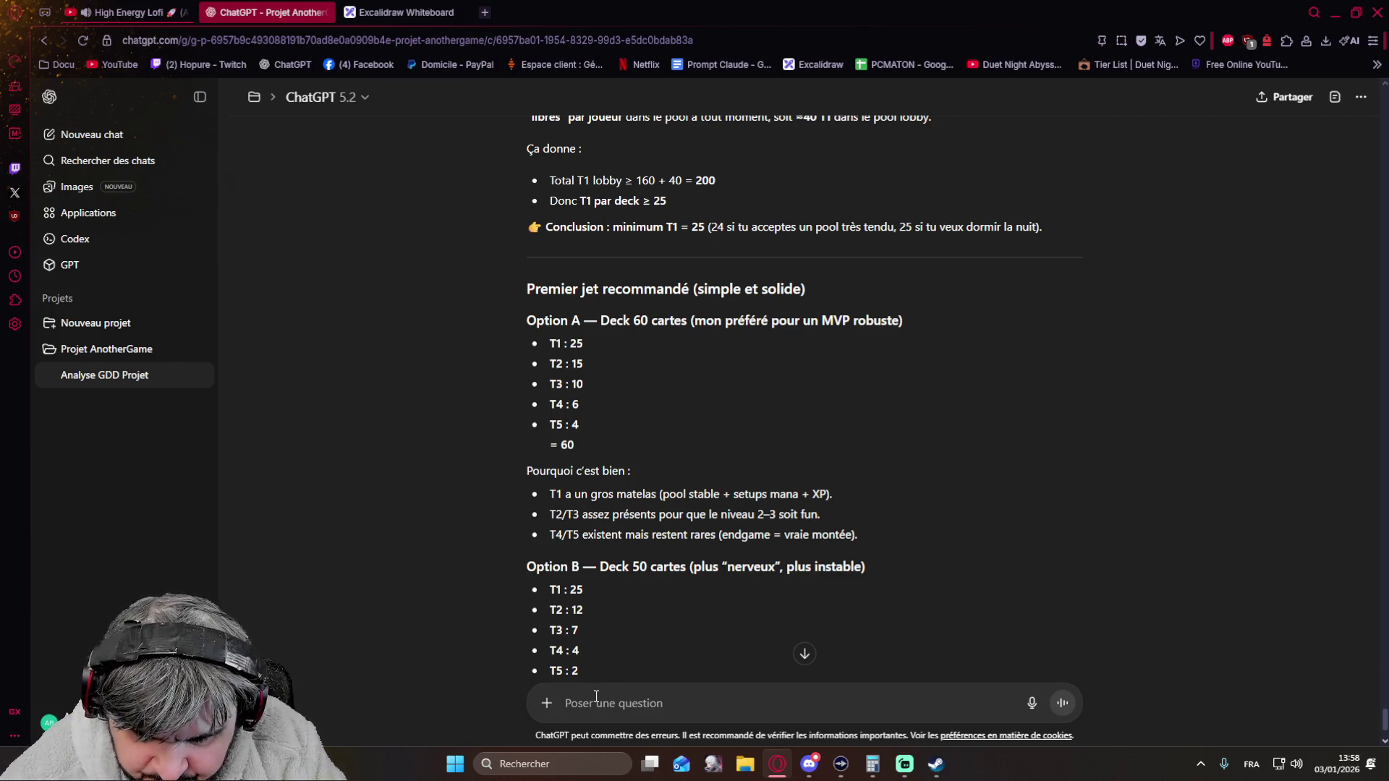
type("disons 24, 15,")
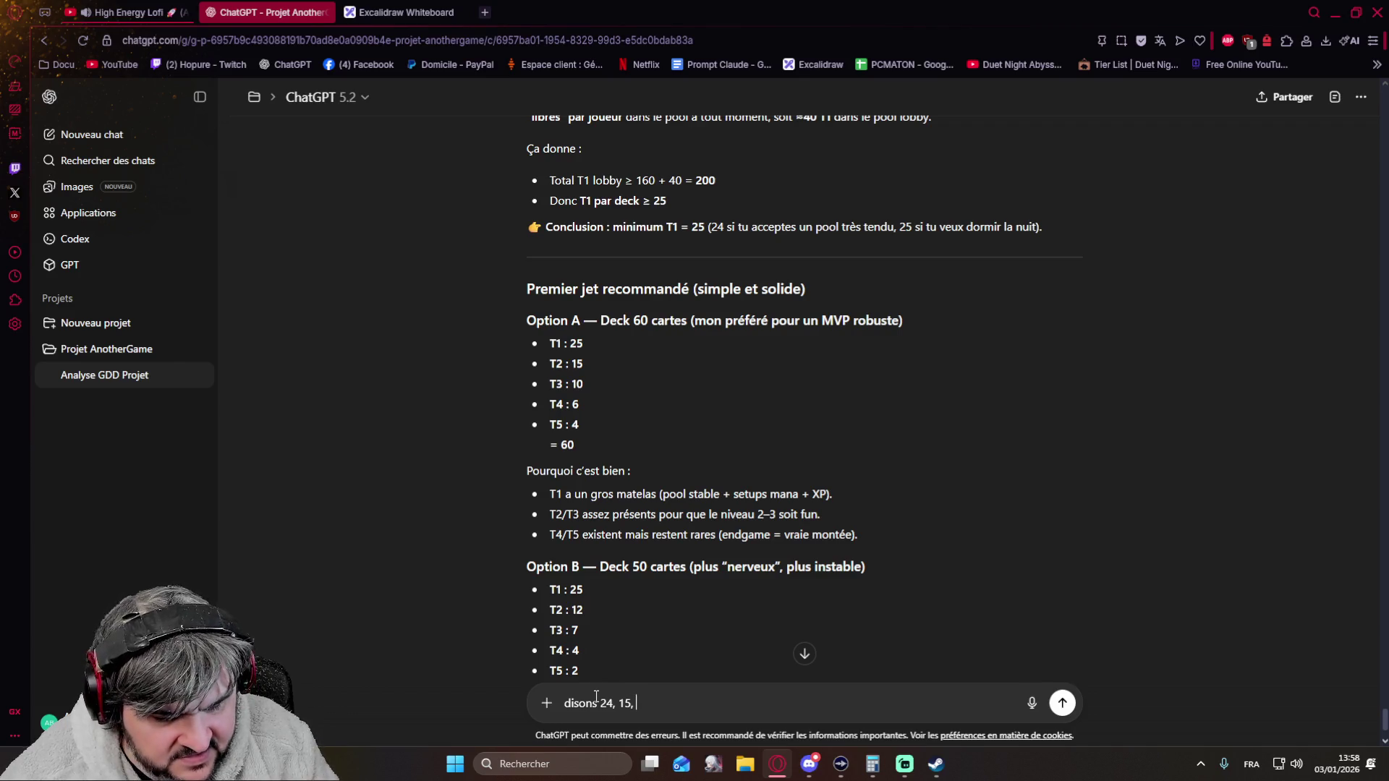
type(" 12")
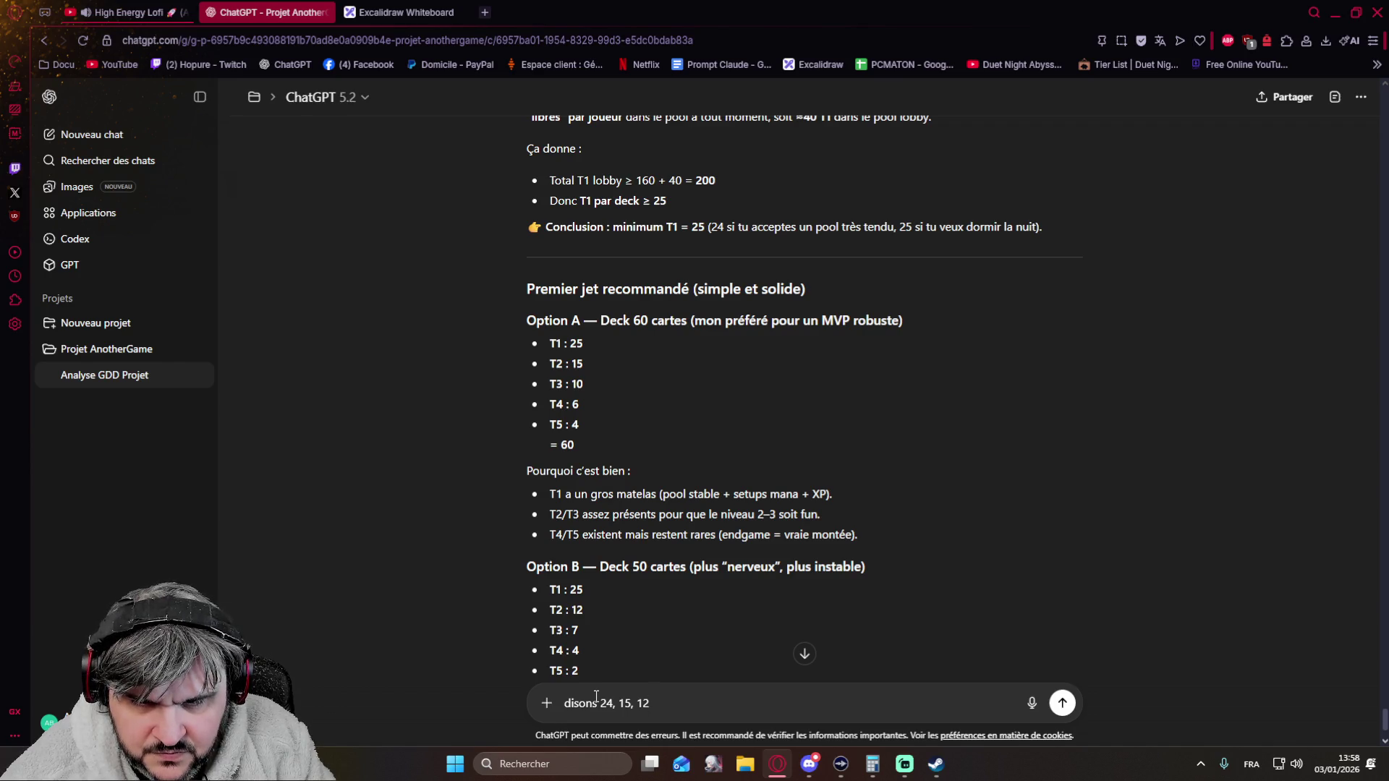
type(", ")
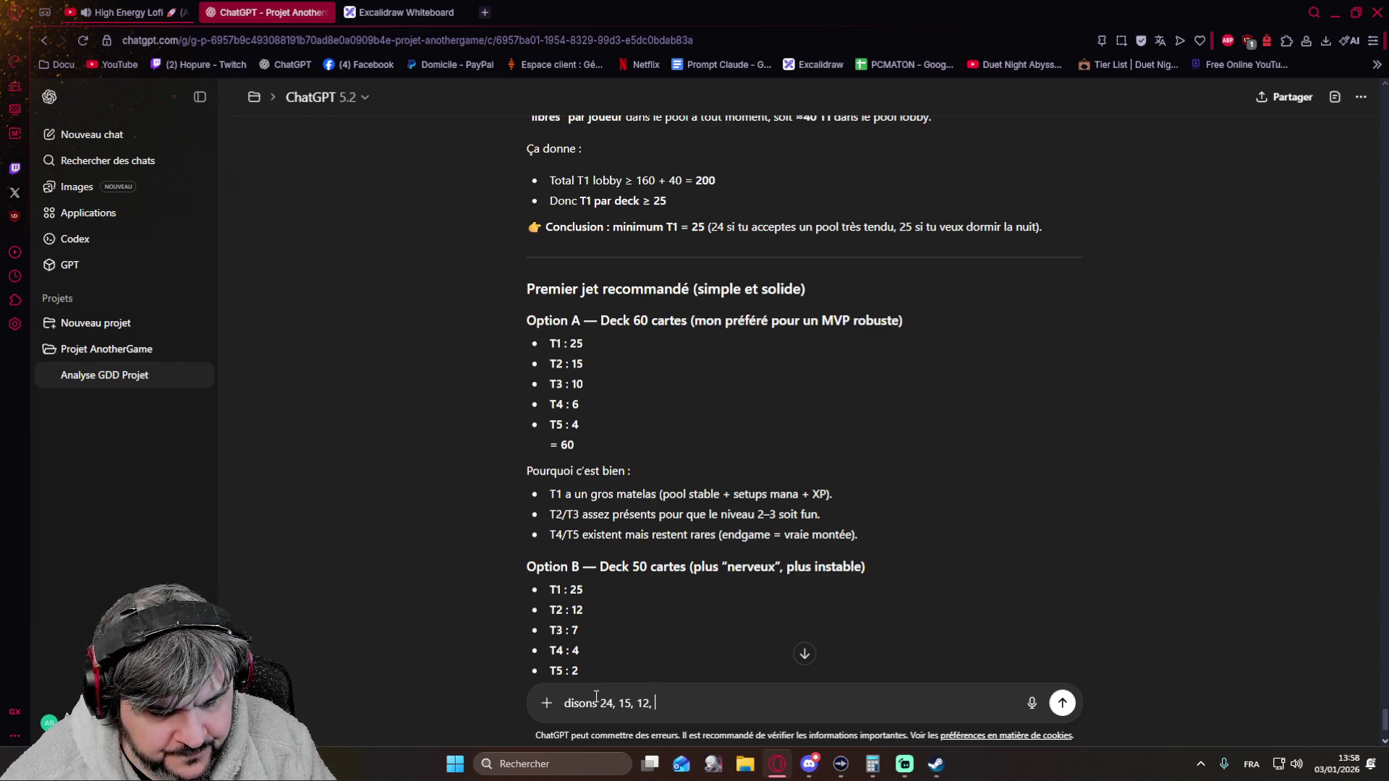
type("6, 3")
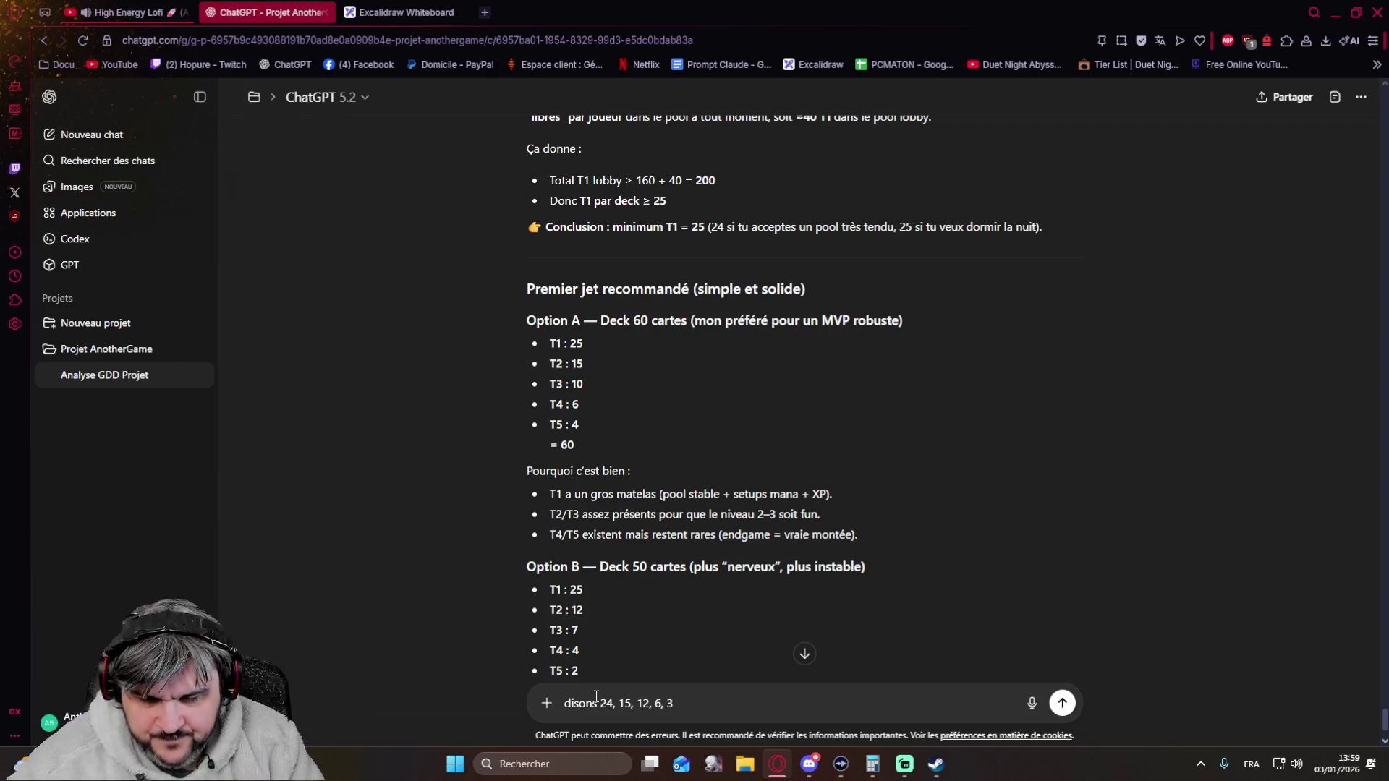
type(", tu peux me faire le total")
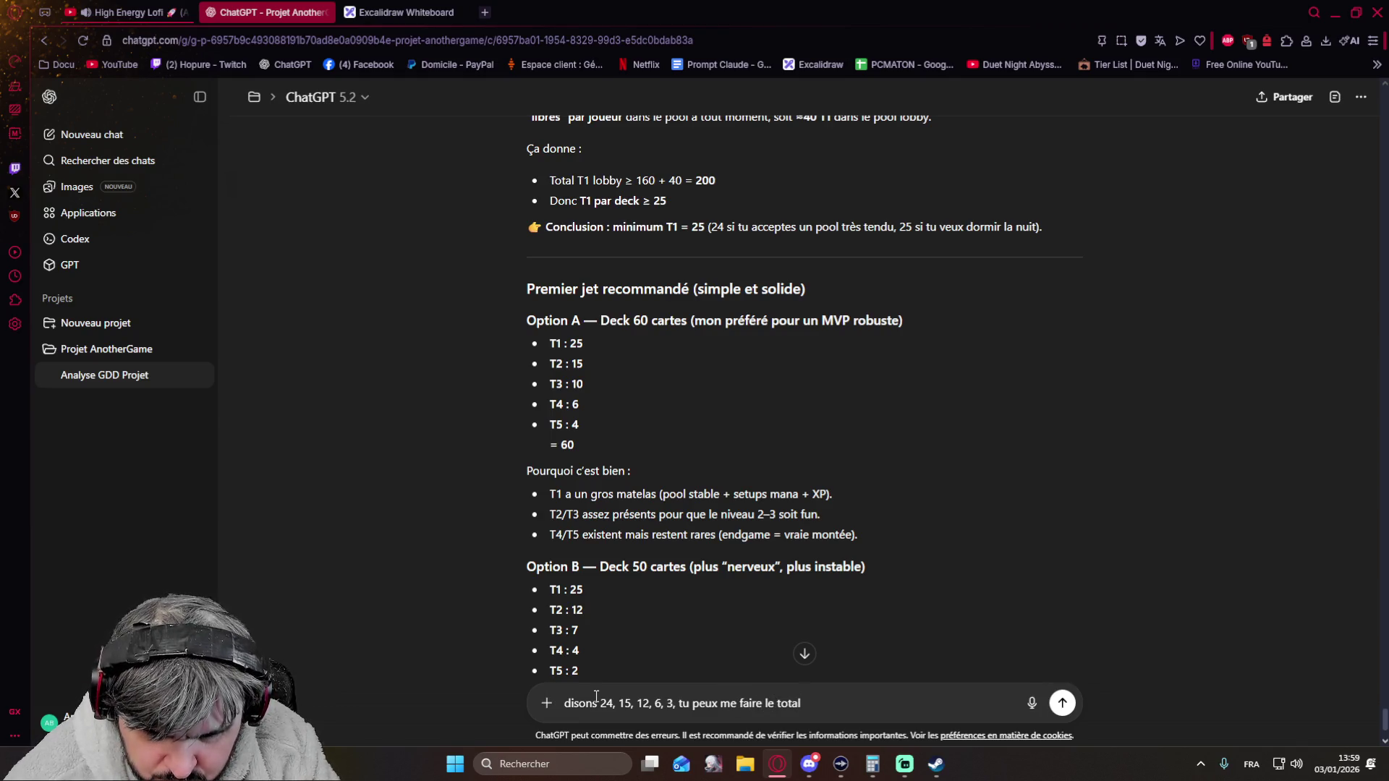
type(" chiffré pour le pool complet de")
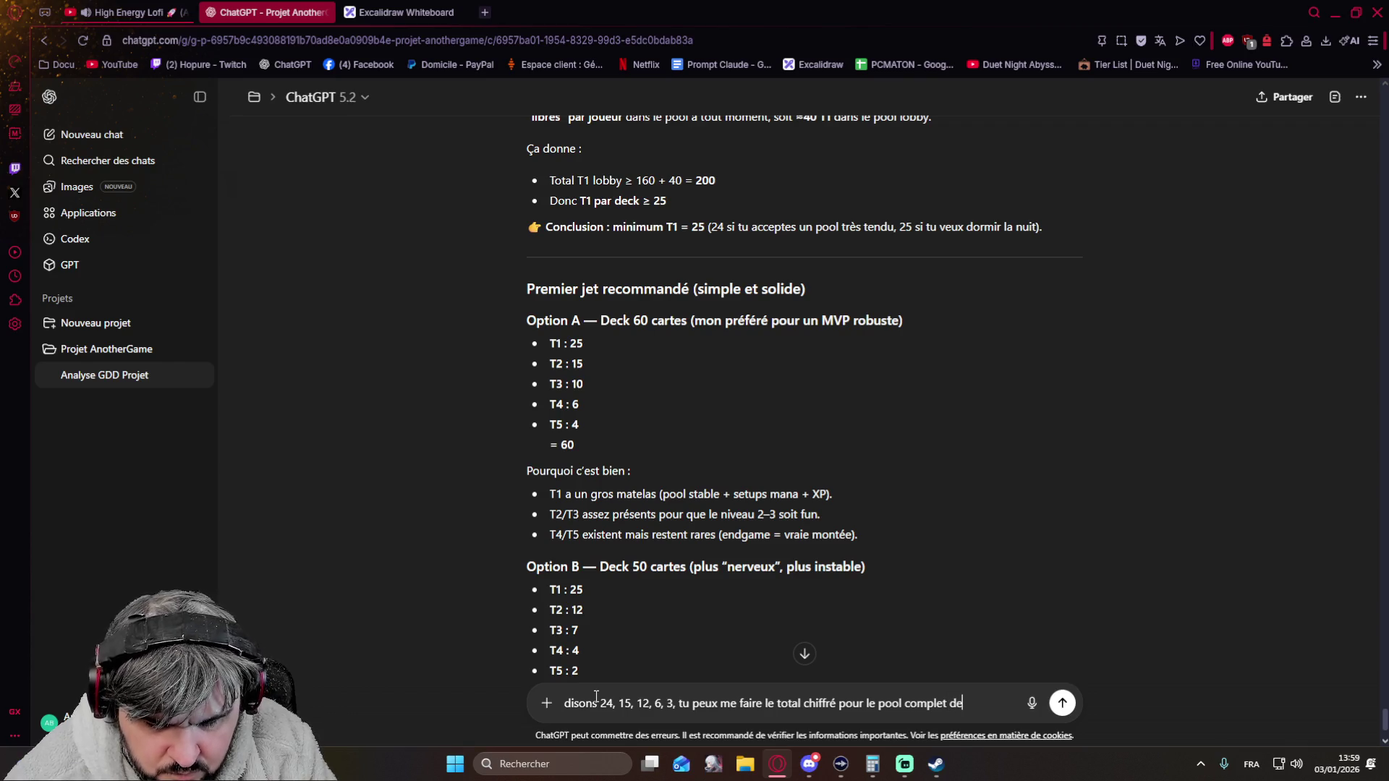
key("BackSpace")
key("BackSpace")
type("+ % que ca représente par tiers")
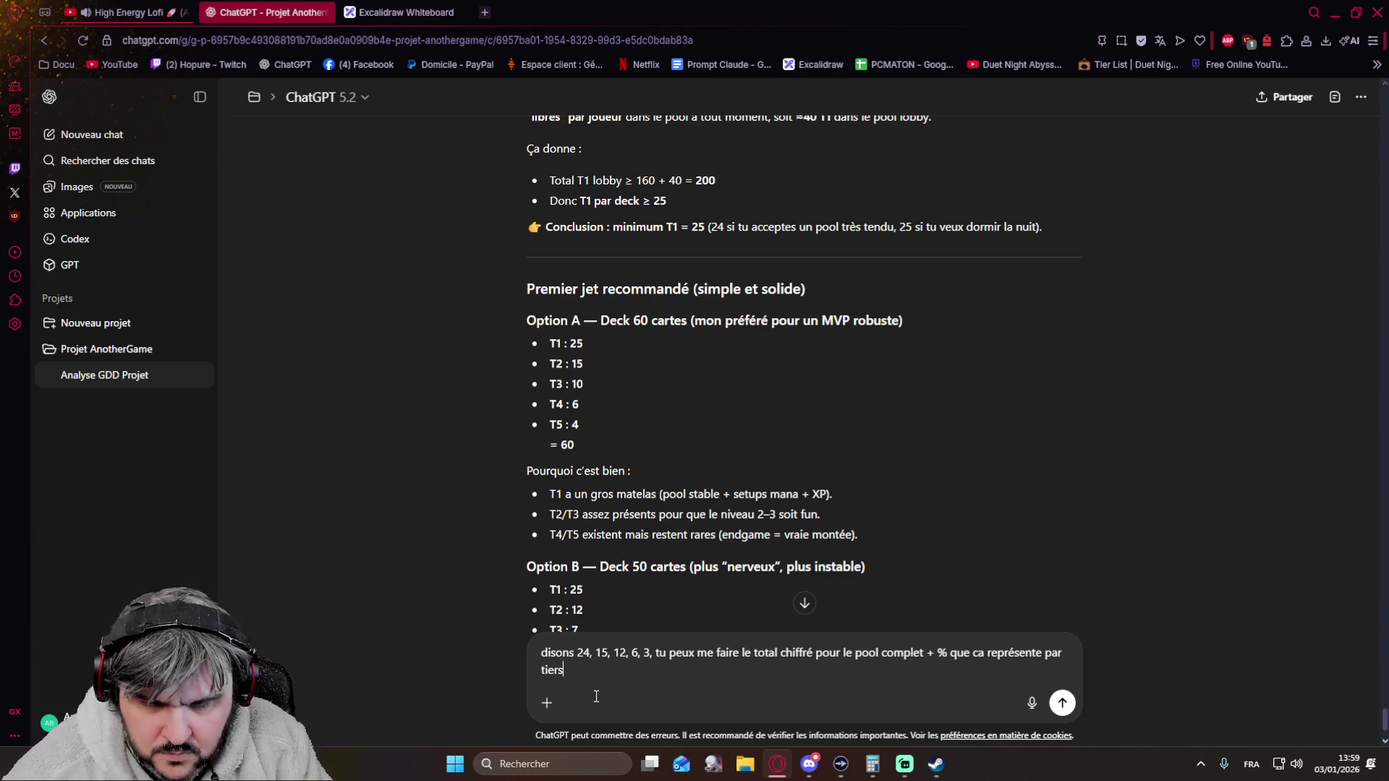
key("Return")
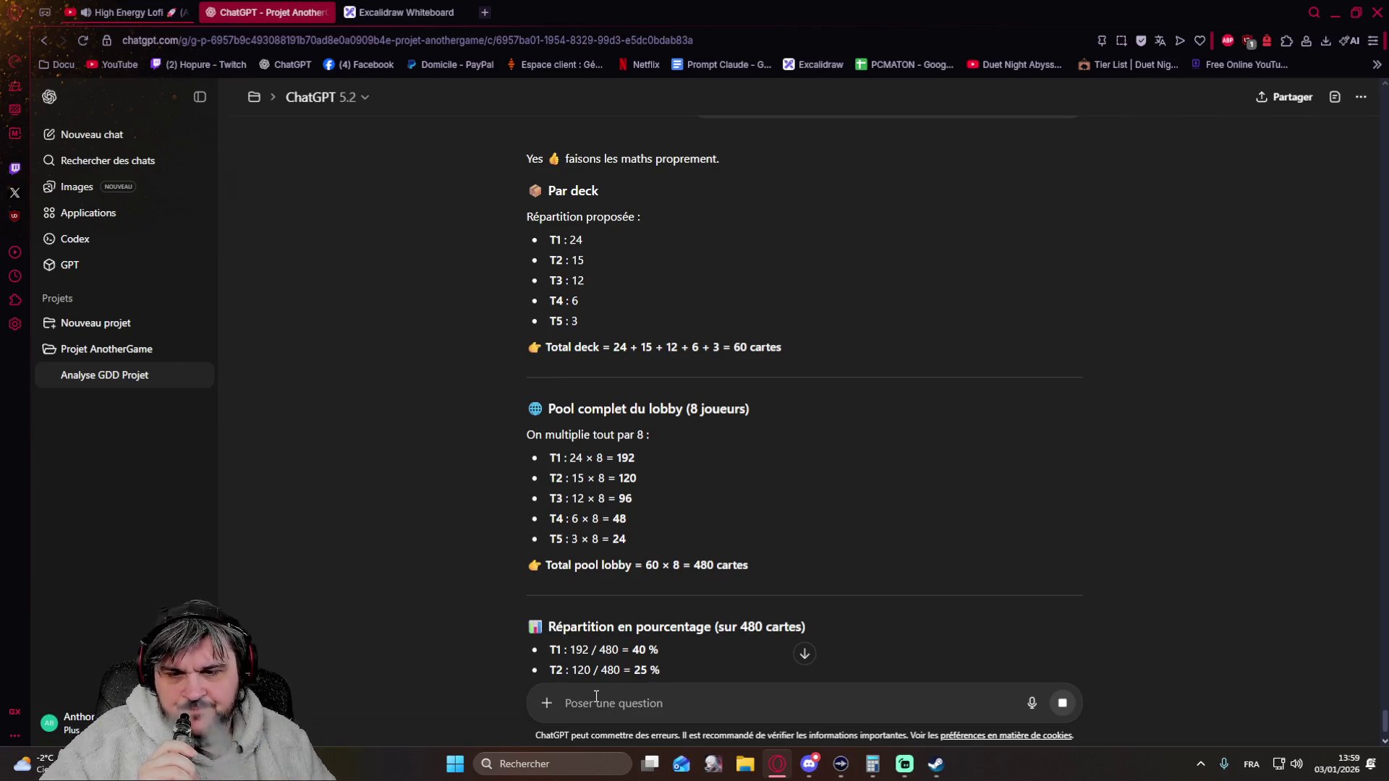
scroll(452, 526, "down", 1)
scroll(450, 511, "down", 2)
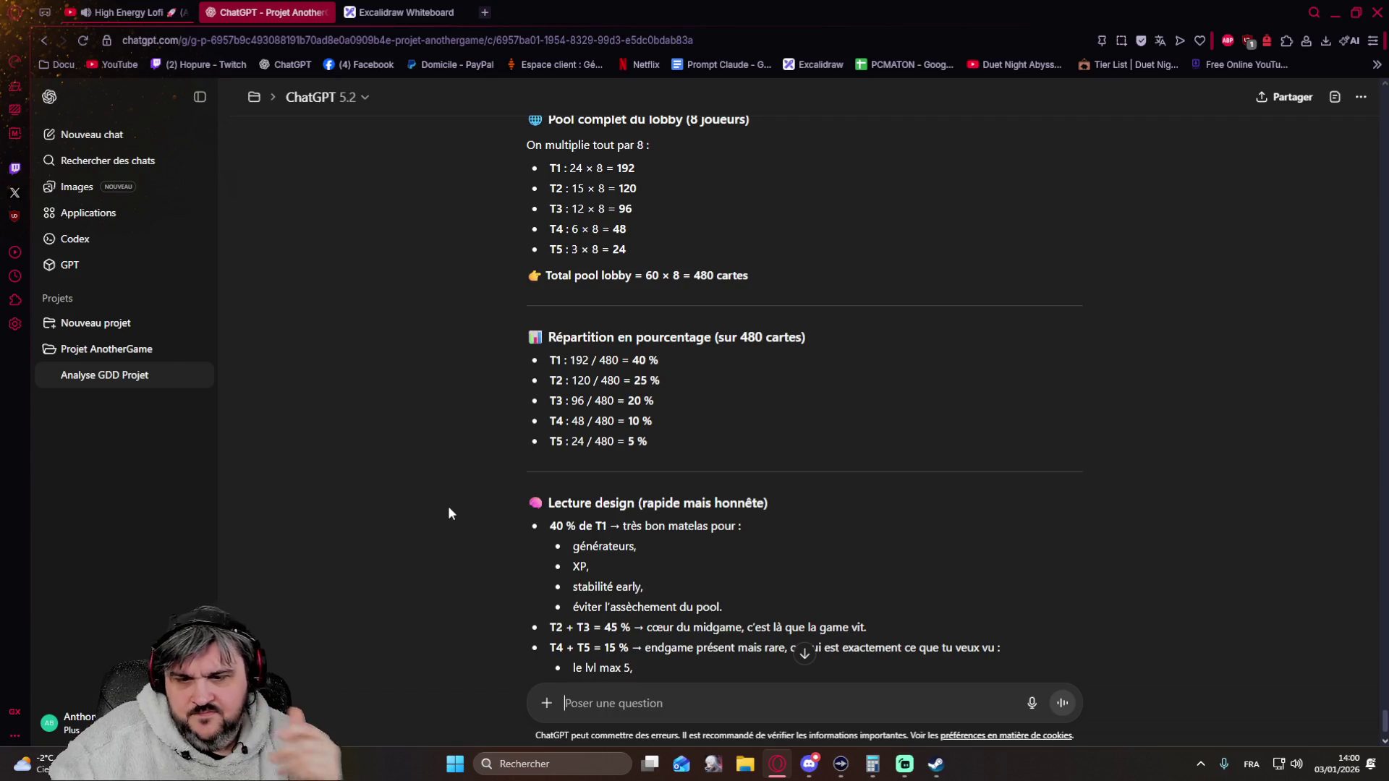
scroll(449, 506, "down", 3)
scroll(449, 512, "down", 1)
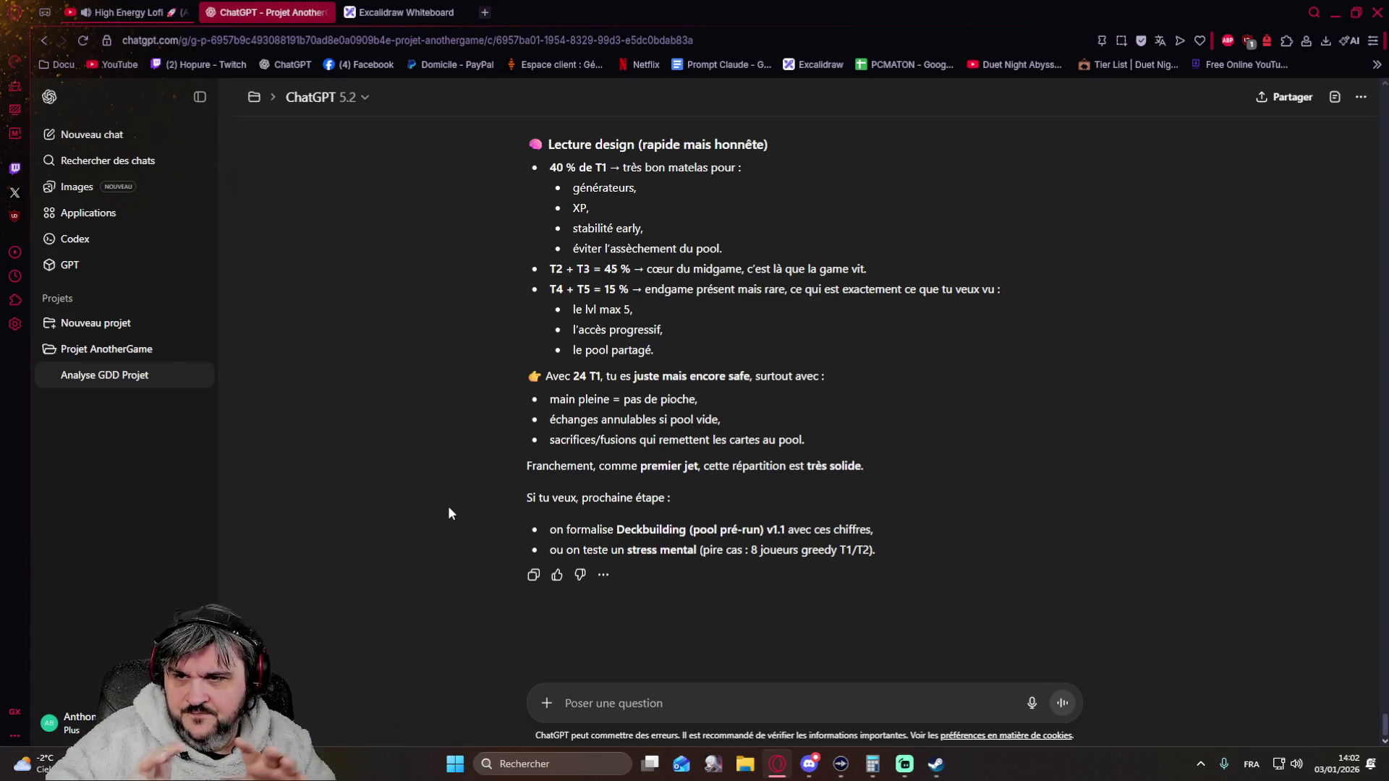
scroll(448, 506, "up", 3)
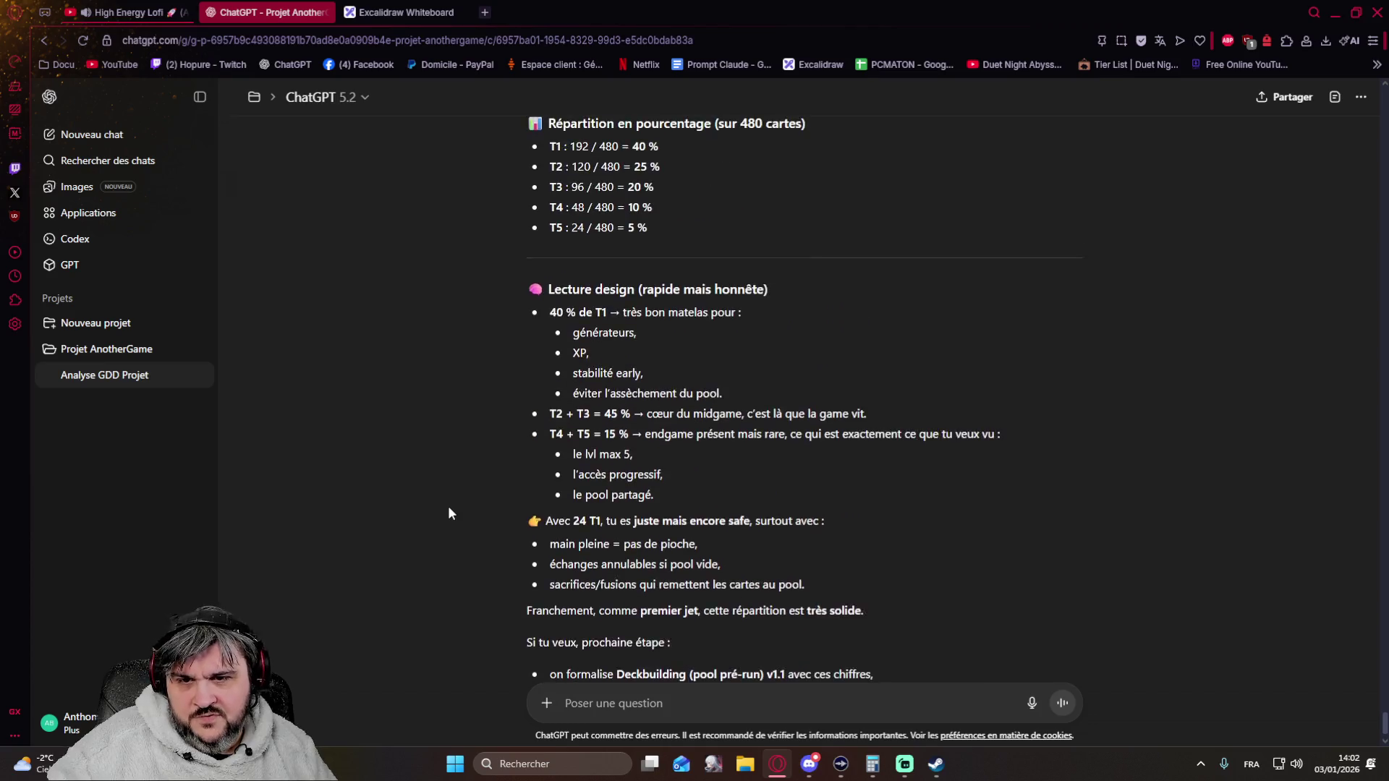
scroll(485, 426, "up", 1)
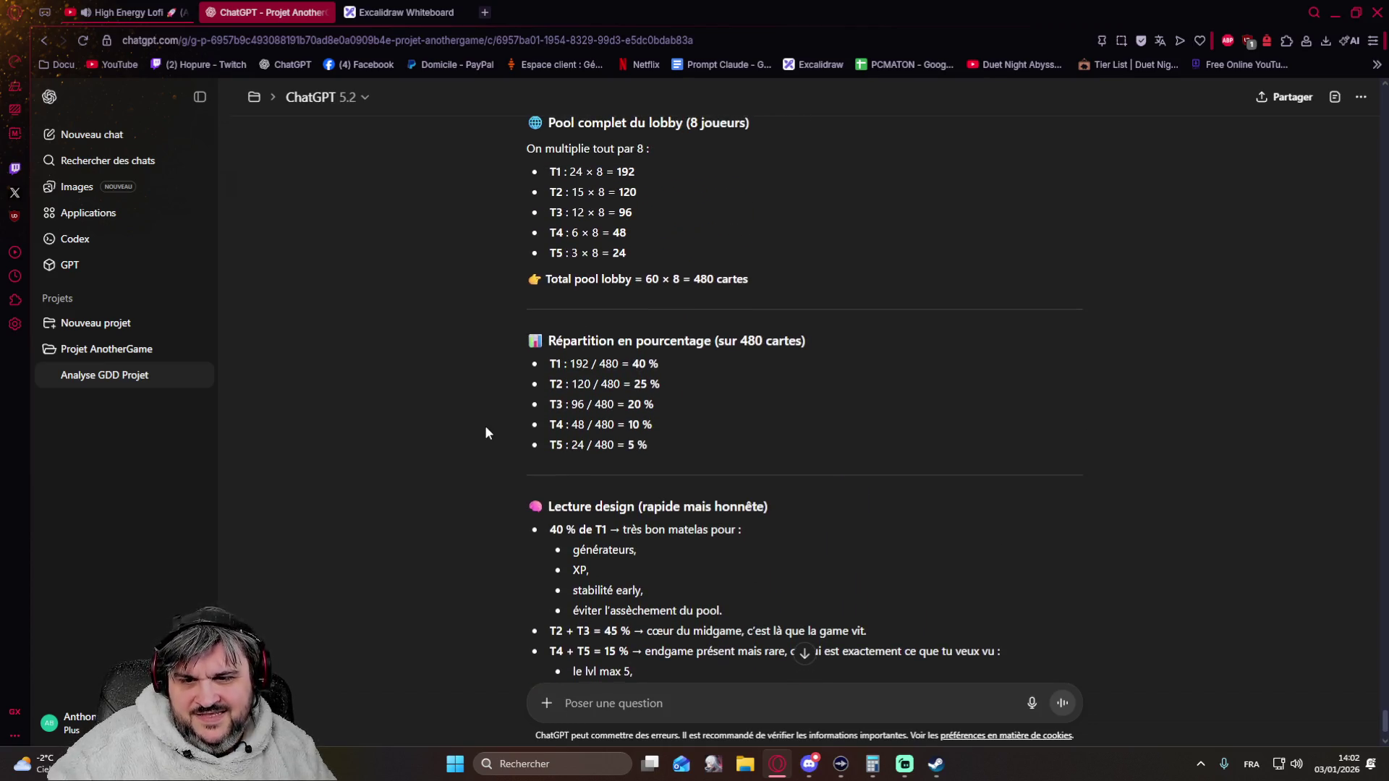
left_click_drag(651, 445, 546, 431)
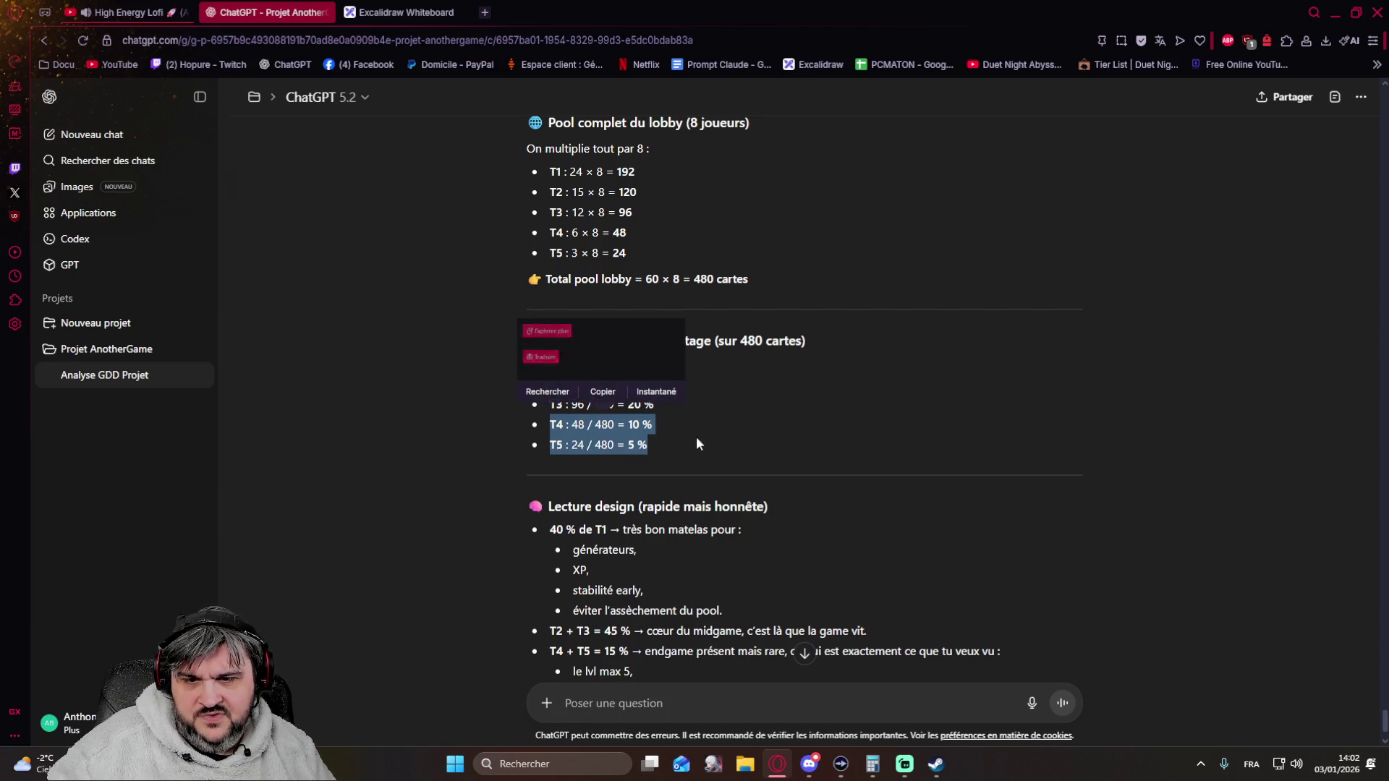
left_click(744, 430)
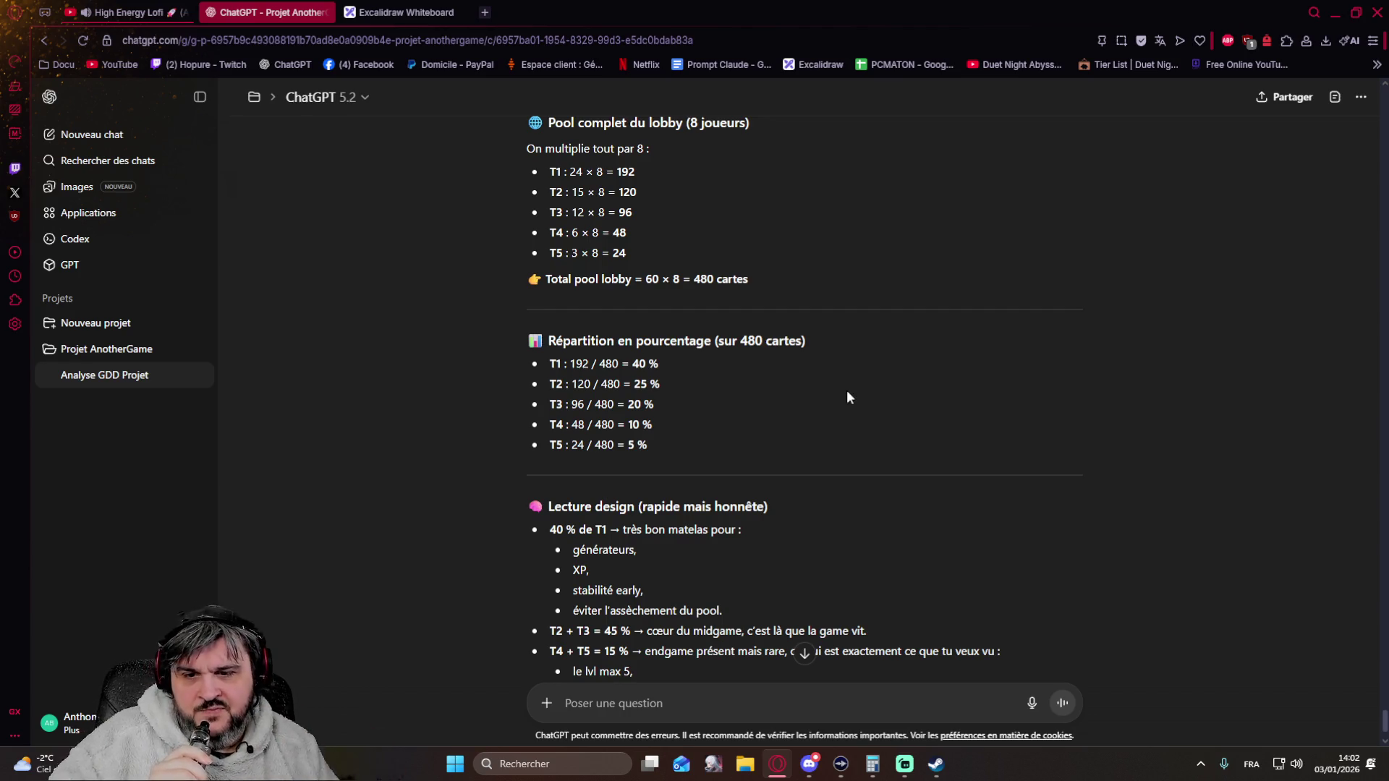
scroll(581, 443, "up", 3)
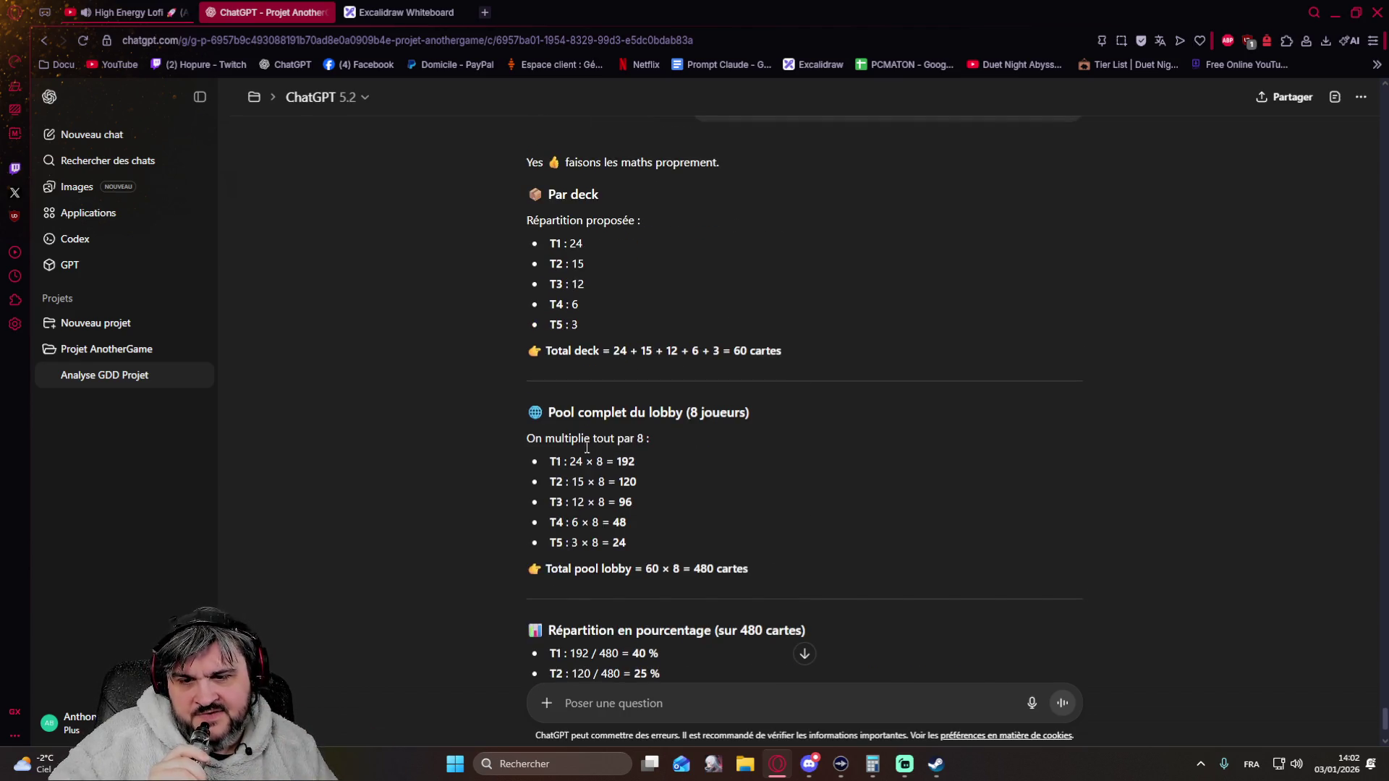
scroll(608, 478, "down", 2)
left_click_drag(629, 395, 612, 397)
left_click(938, 369)
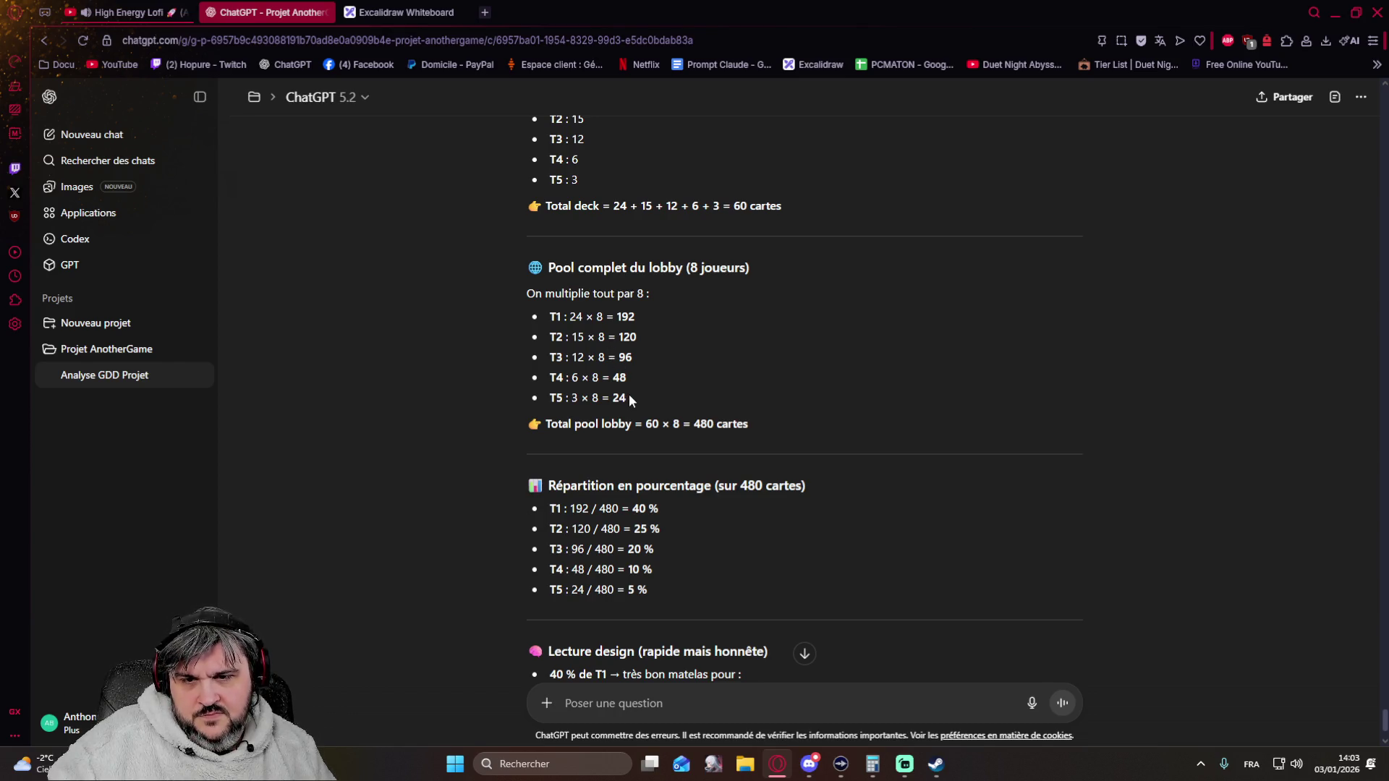
left_click_drag(628, 400, 710, 326)
left_click(710, 325)
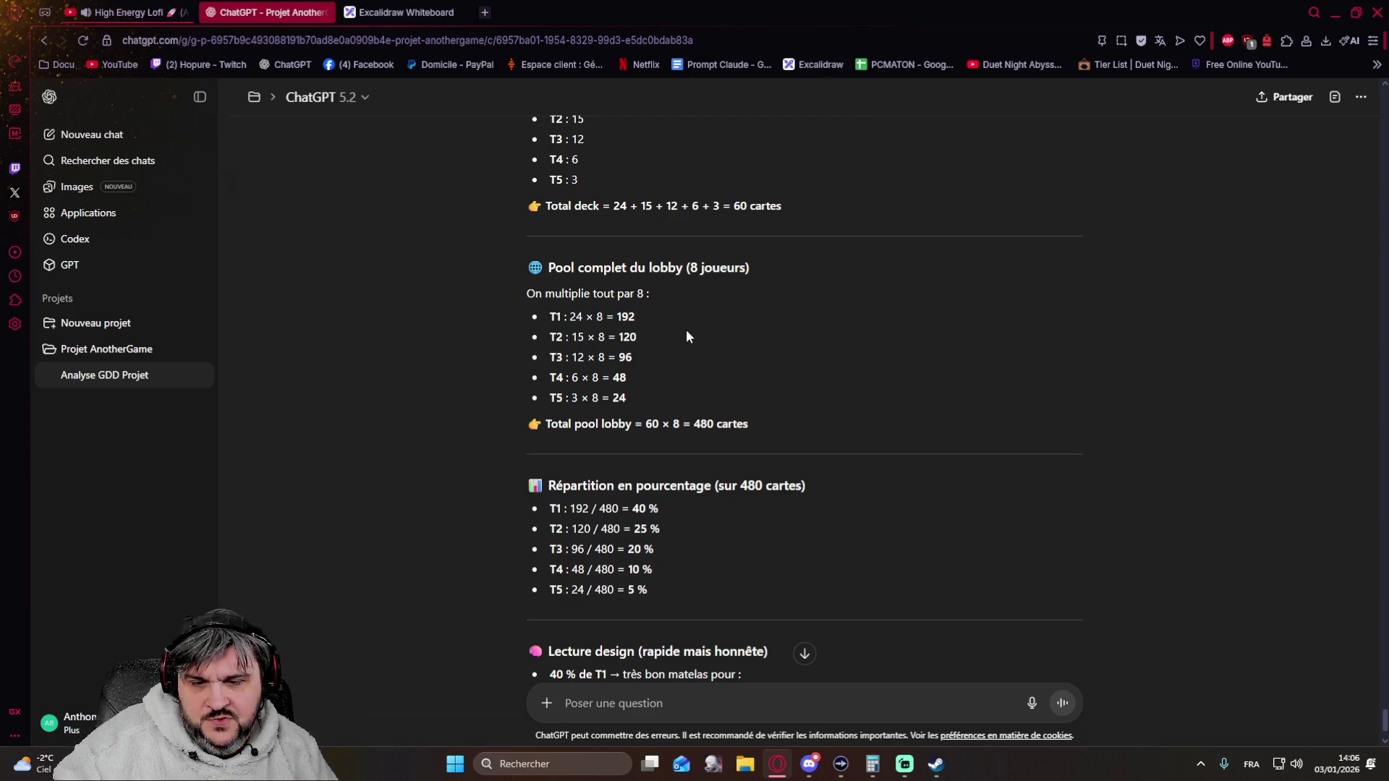
scroll(687, 337, "down", 3)
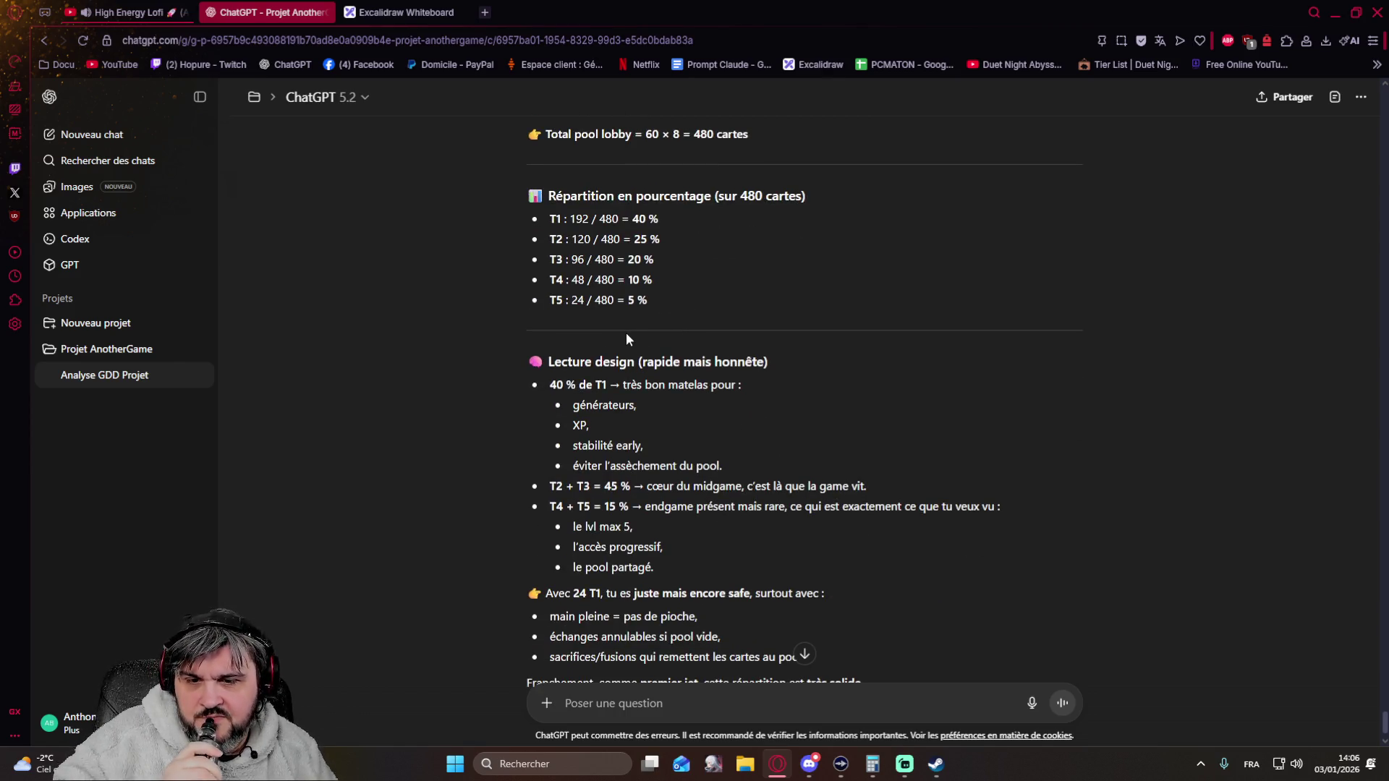
scroll(651, 330, "down", 2)
scroll(650, 328, "up", 5)
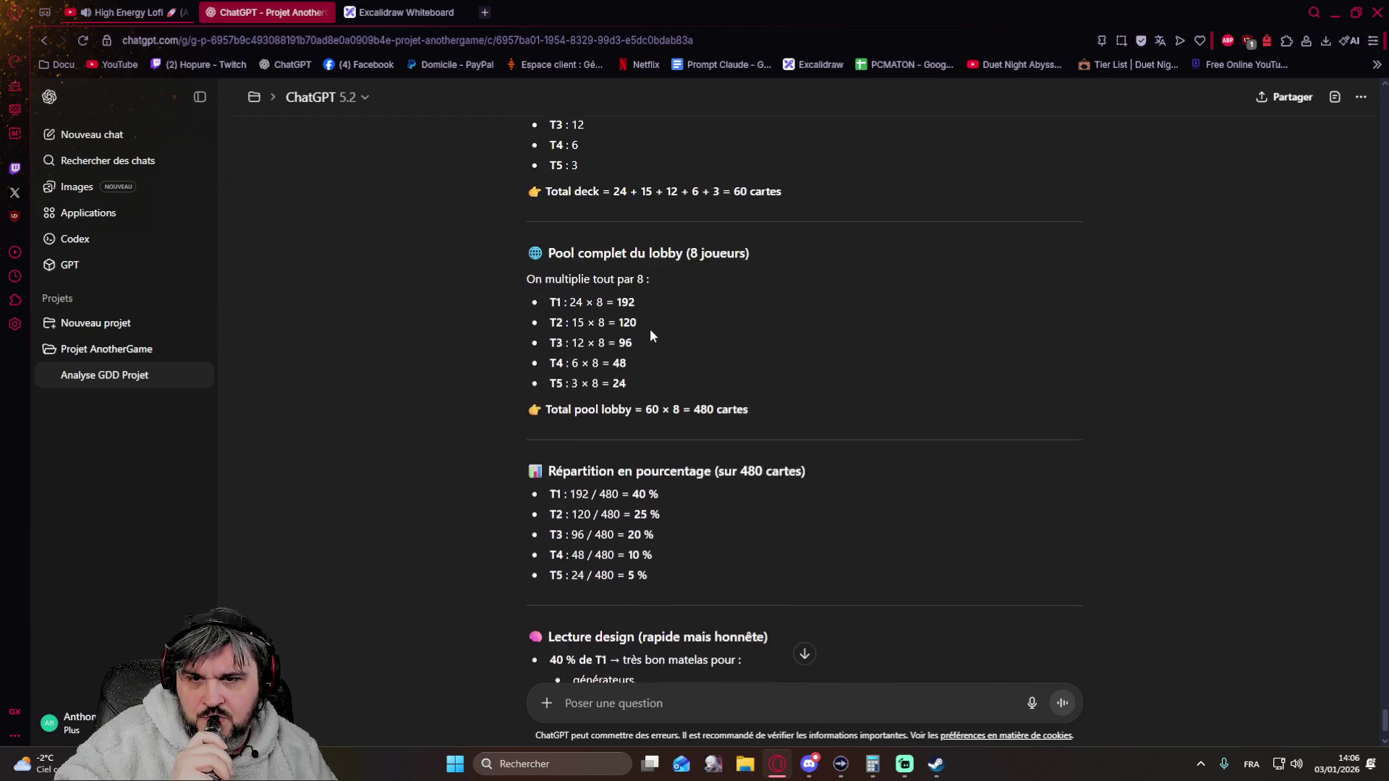
scroll(650, 329, "down", 3)
scroll(650, 330, "down", 2)
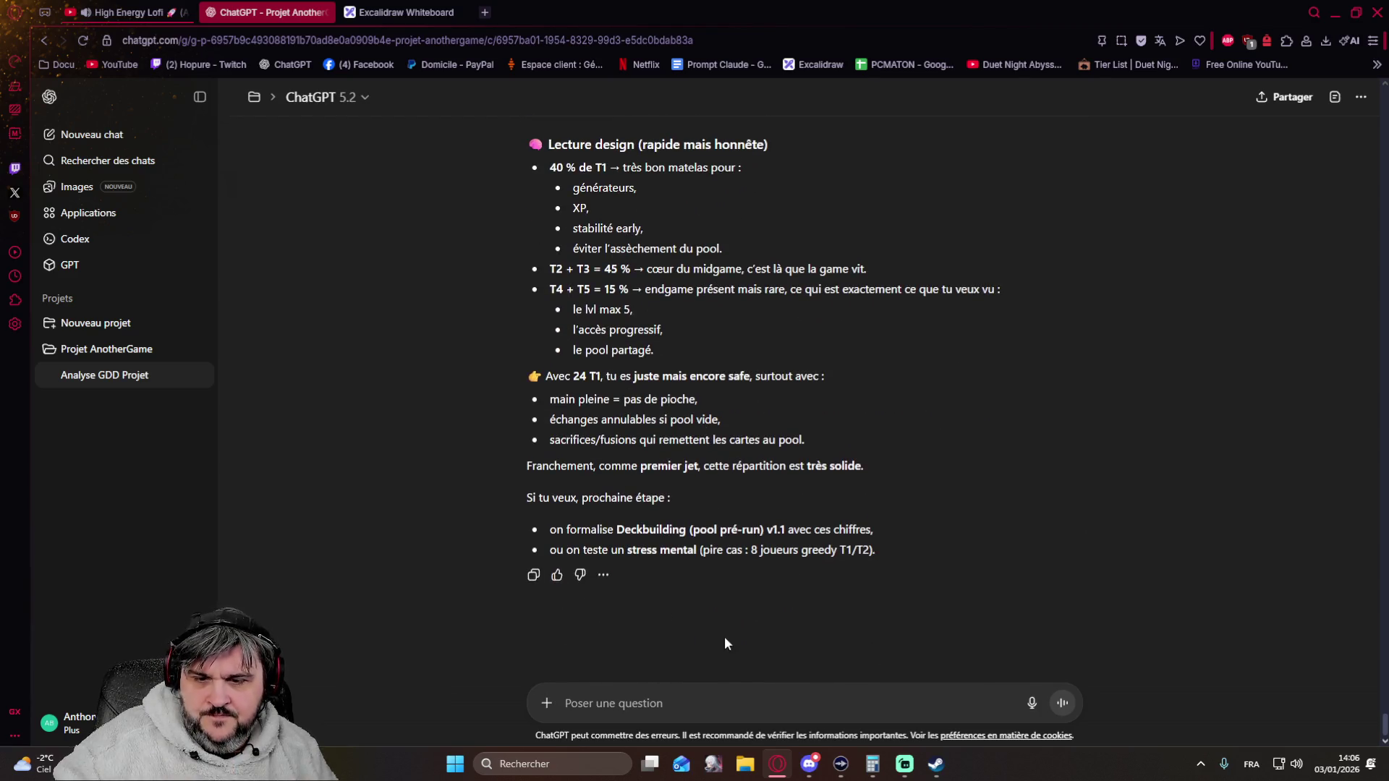
- Send approval of these numbers for iteration 1, asking for a summary and any missing questions
left_click(649, 701)
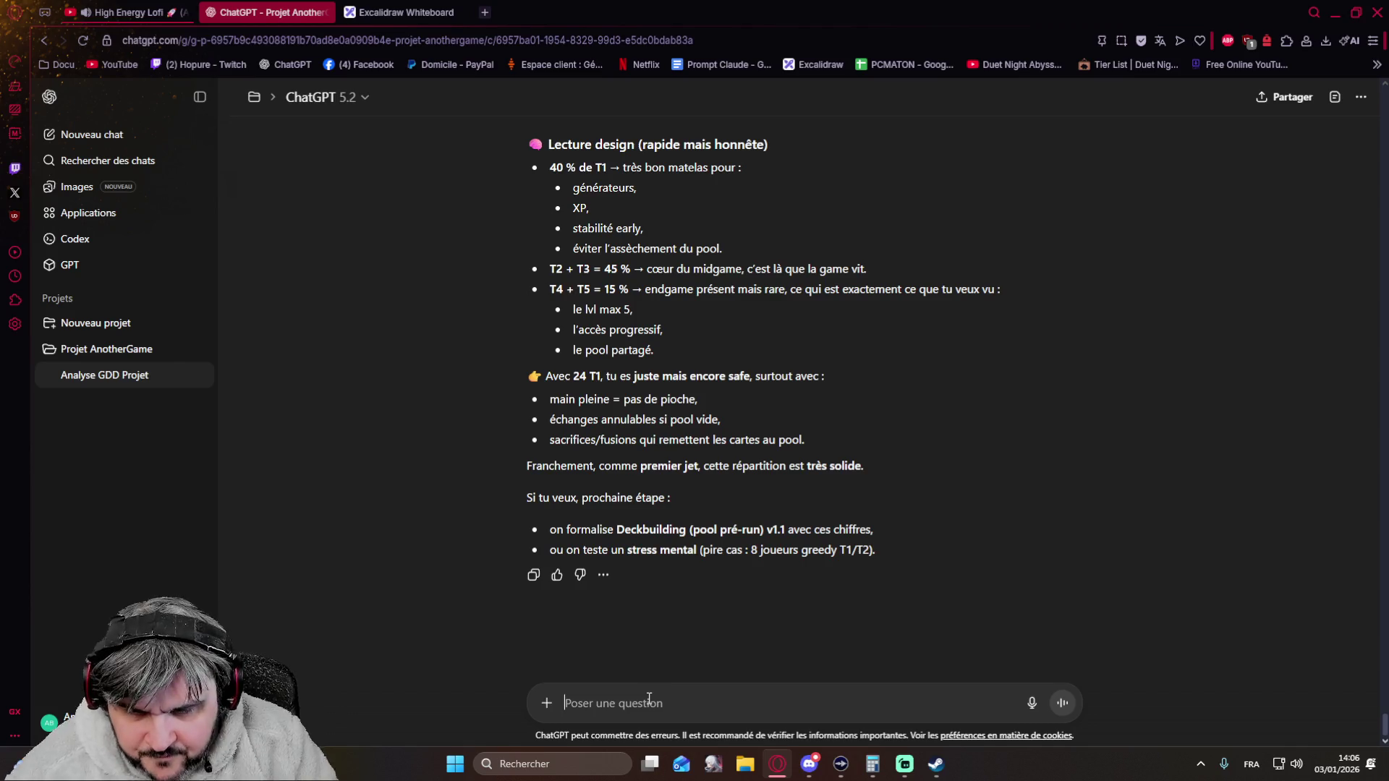
type("Ok on valide ces chiffres pour la première itération")
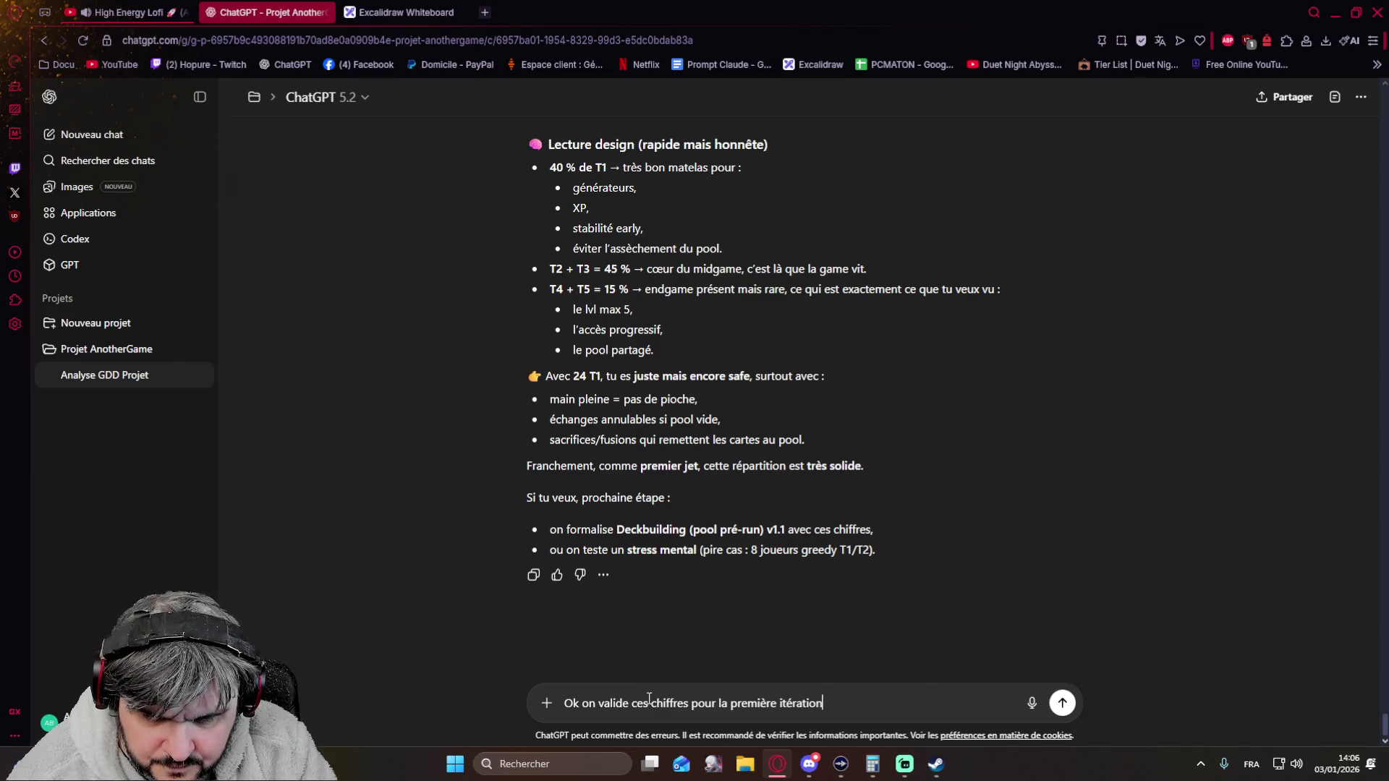
type(", ")
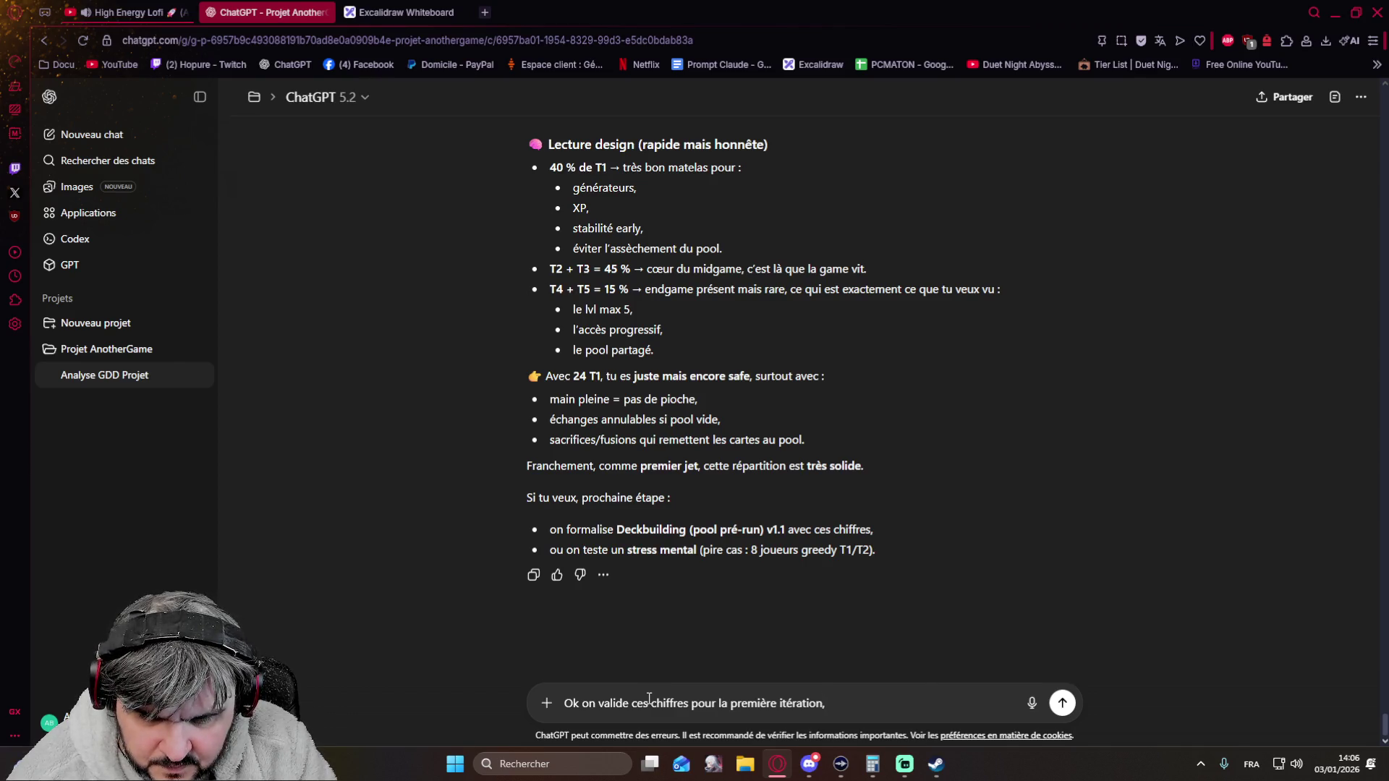
type("balance moi un résumé + questions ")
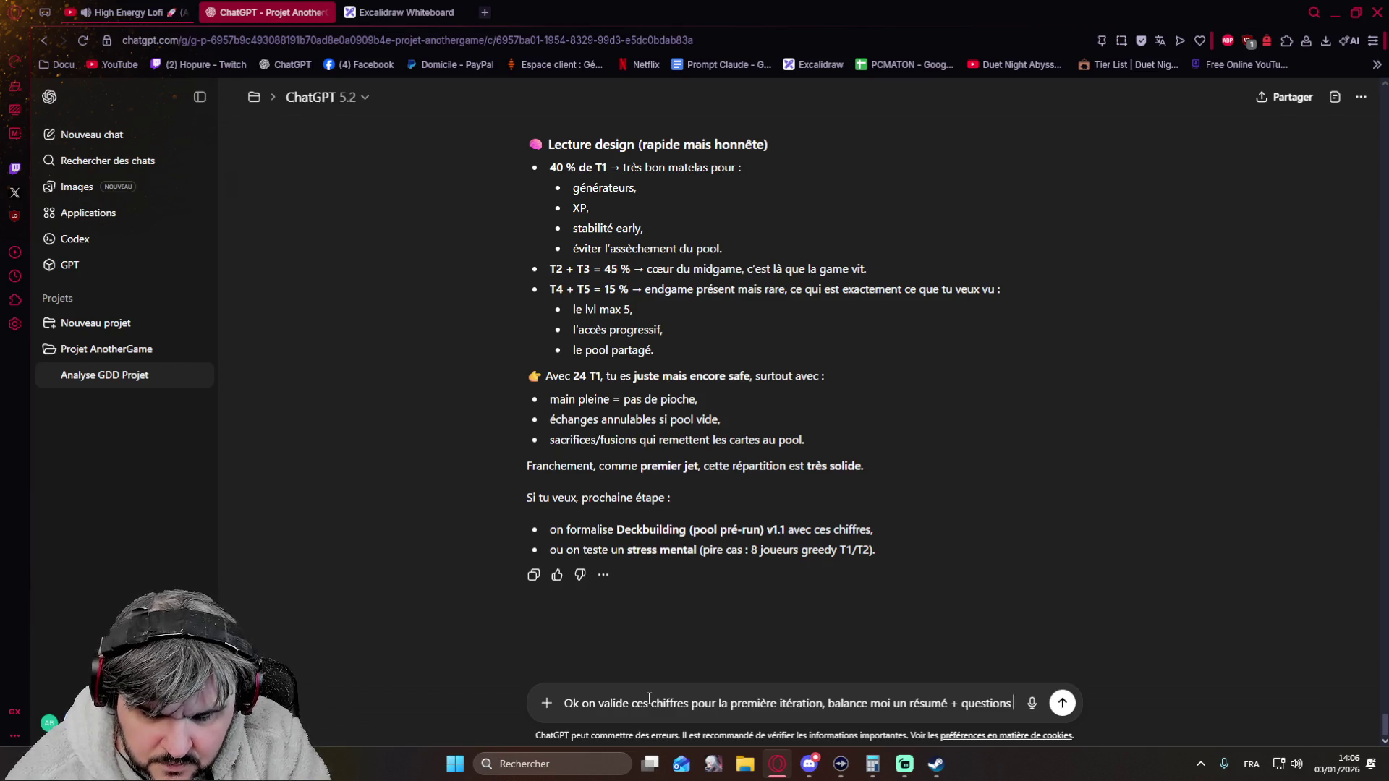
type("manquantes si tu en as")
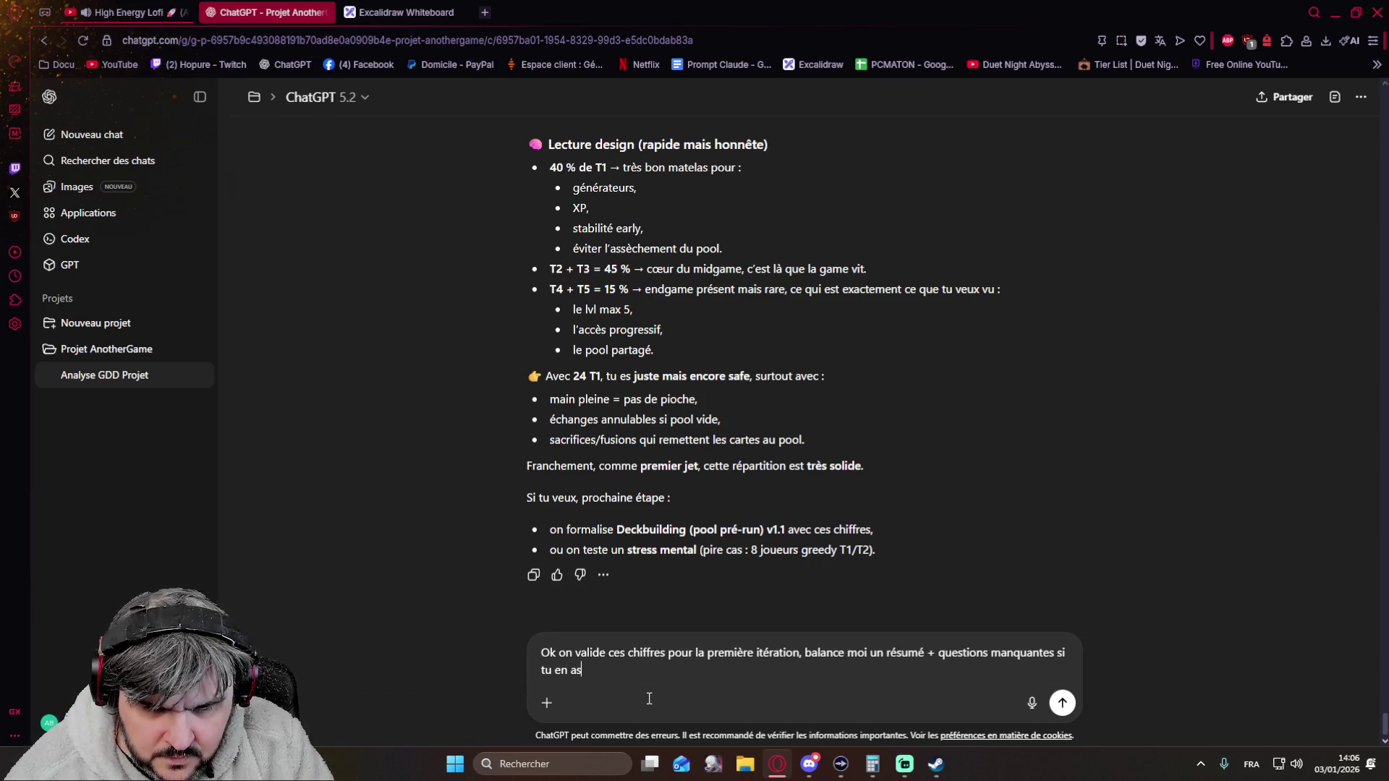
key("Return")
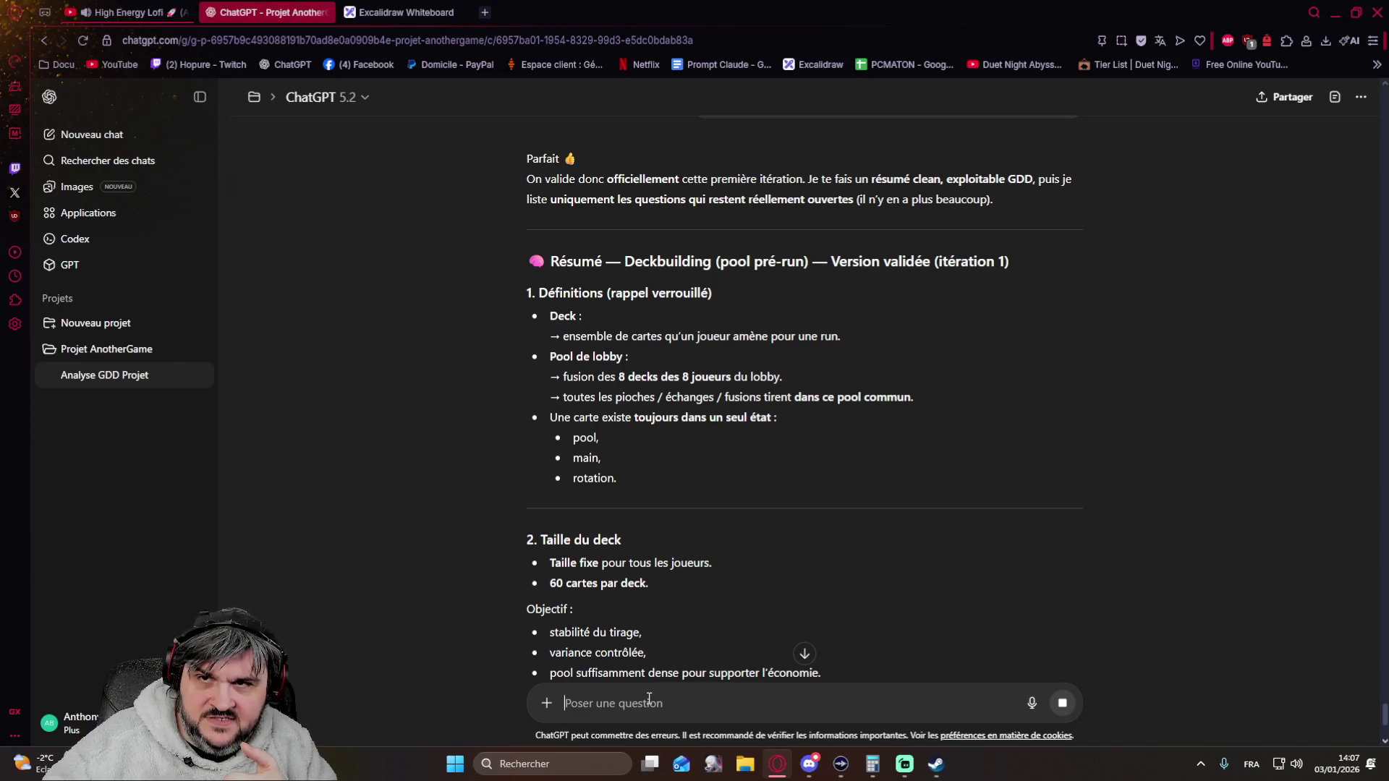
- Read the validated summary's tier section: 24/15/12/6/3 per 60-card deck, 480 cards across the lobby
left_click(649, 700)
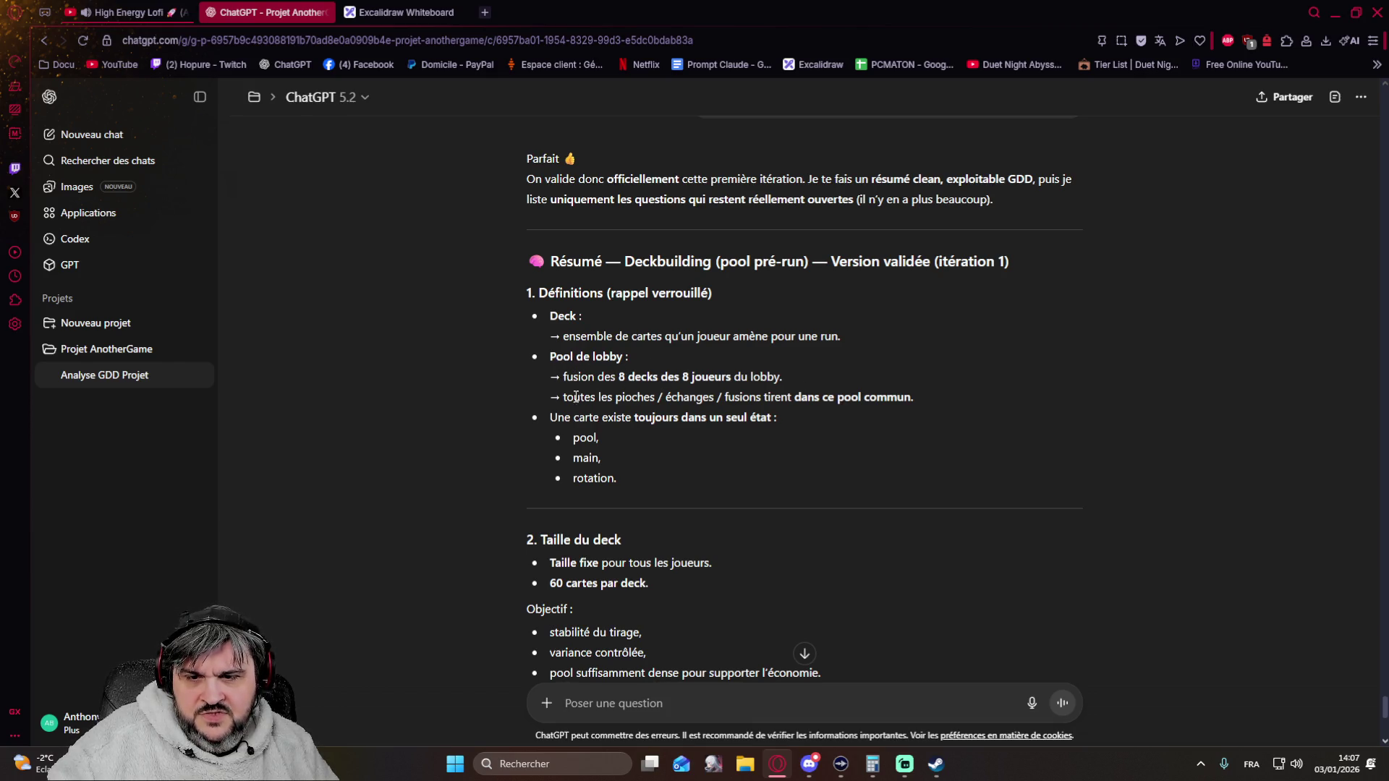
scroll(786, 418, "down", 4)
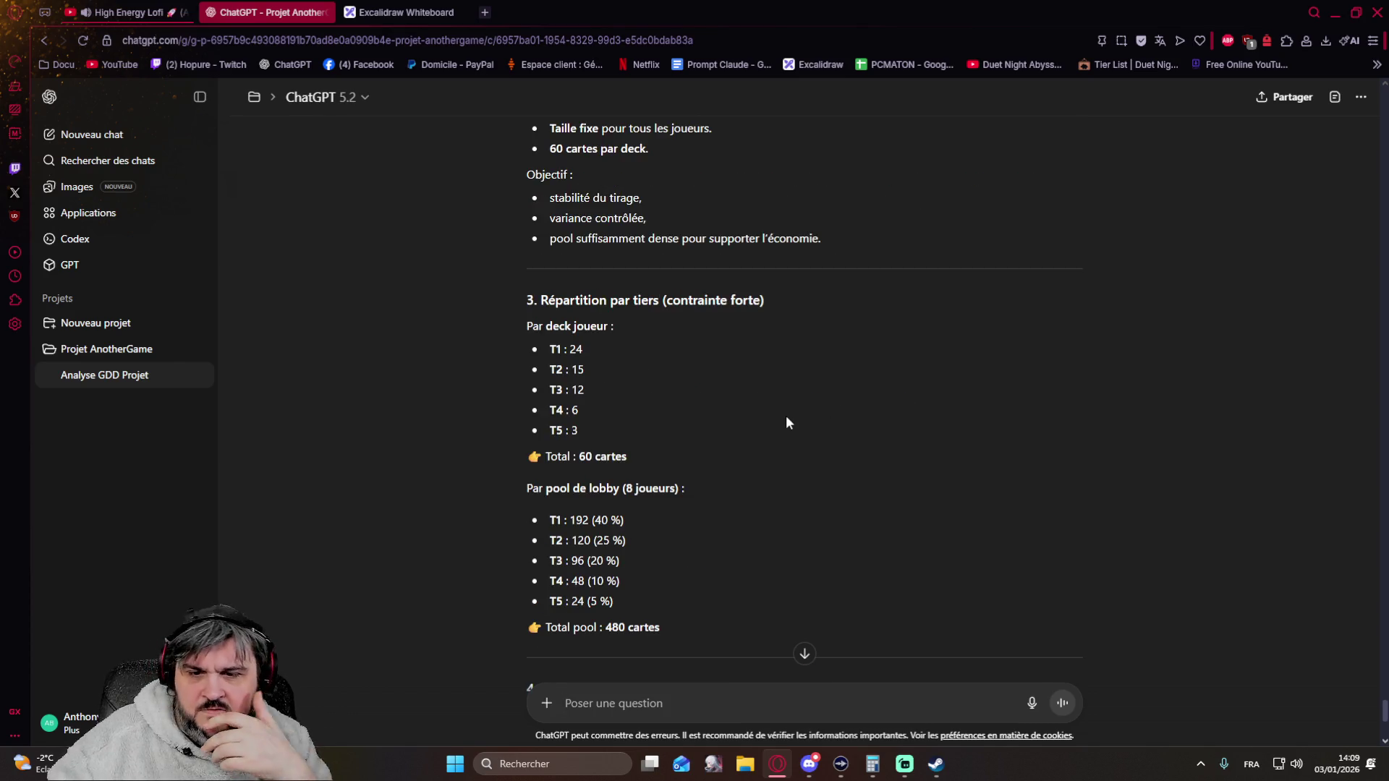
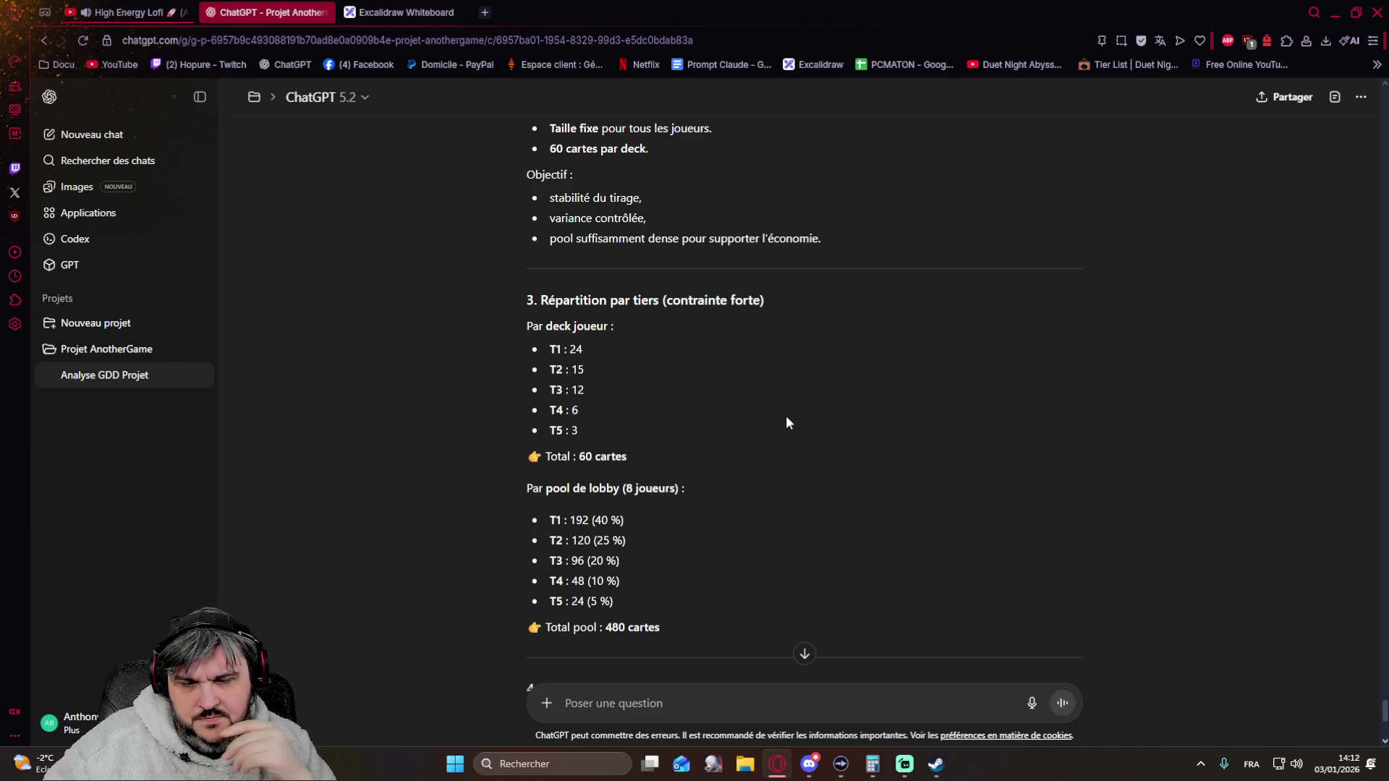
- Bring the calculator forward, move it aside, and compute 75 minus 21, giving 54
left_click(871, 764)
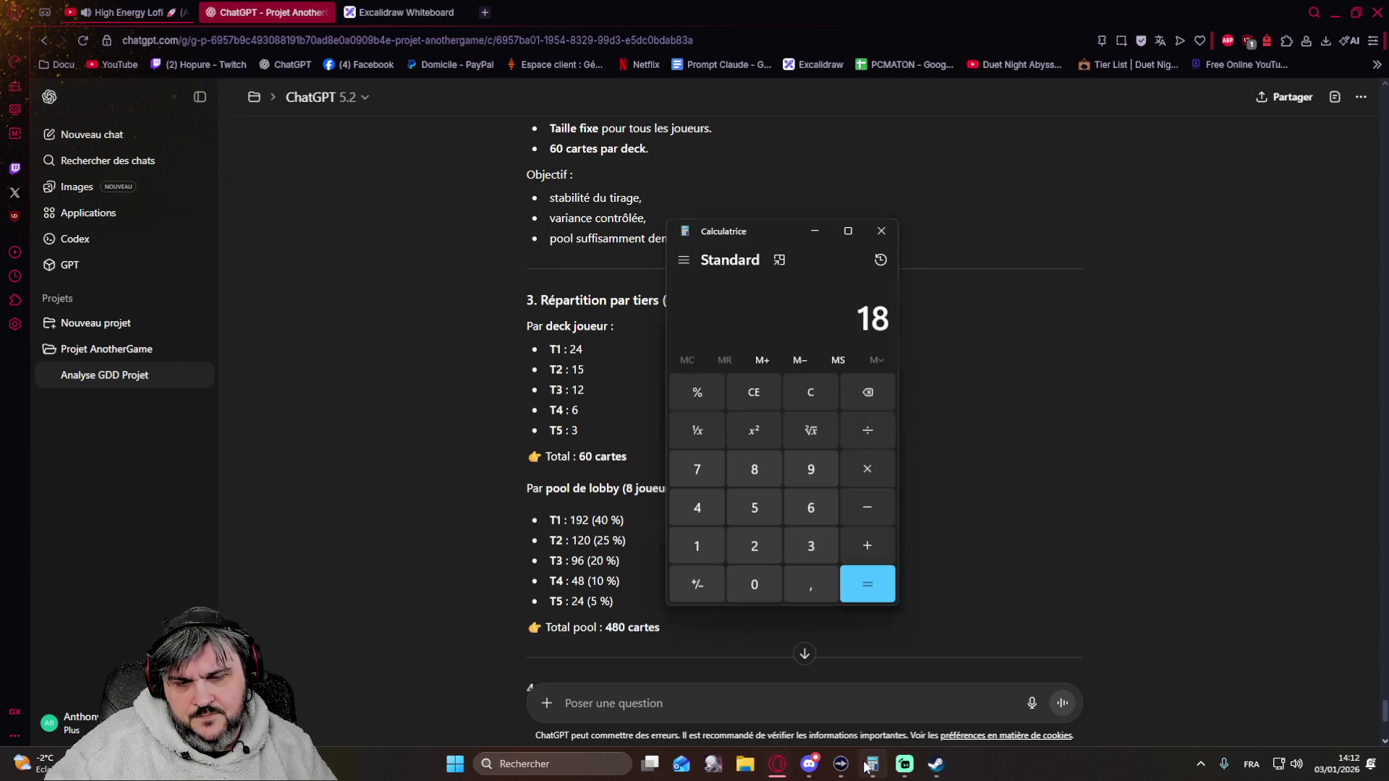
left_click_drag(785, 225, 940, 201)
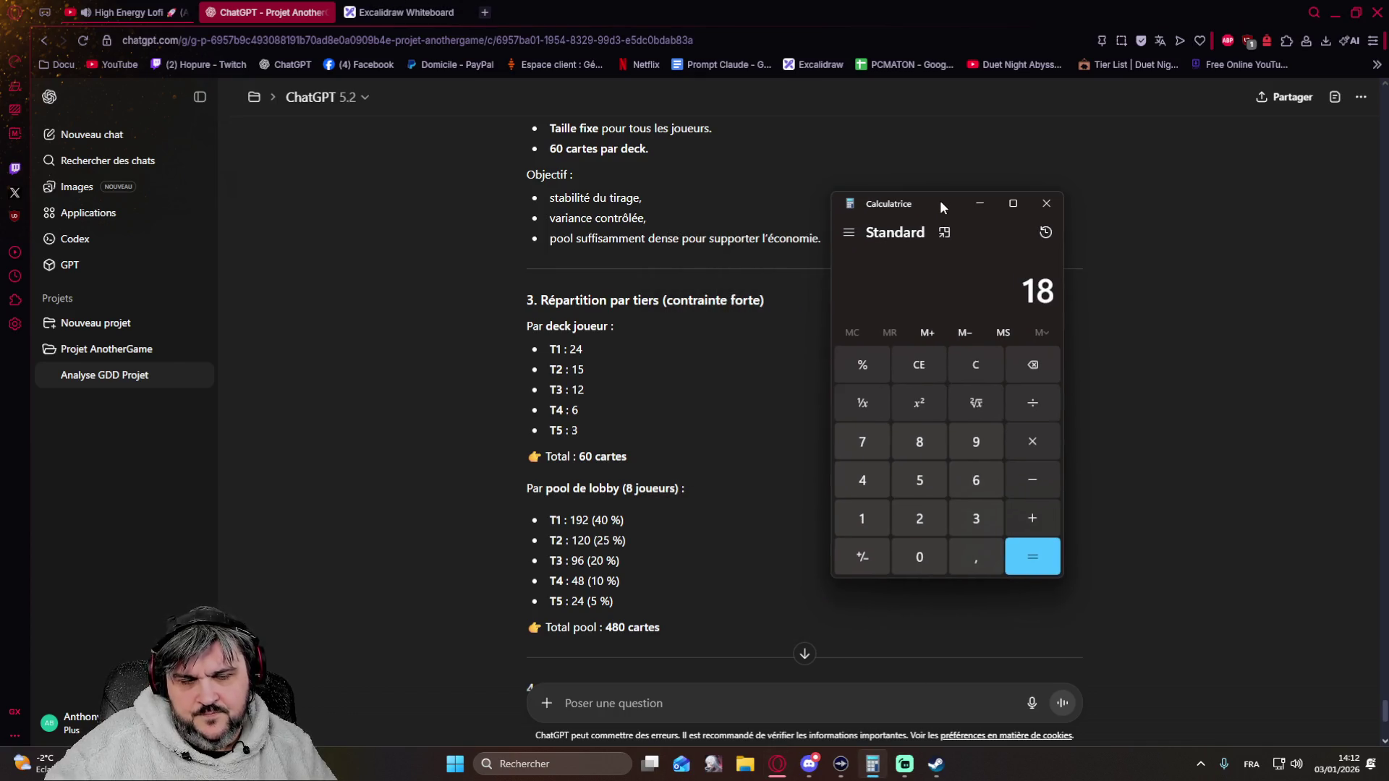
type("75")
key("BackSpace")
key("BackSpace")
key("BackSpace")
key("BackSpace")
type("75")
key("minus")
type("21")
key("Return")
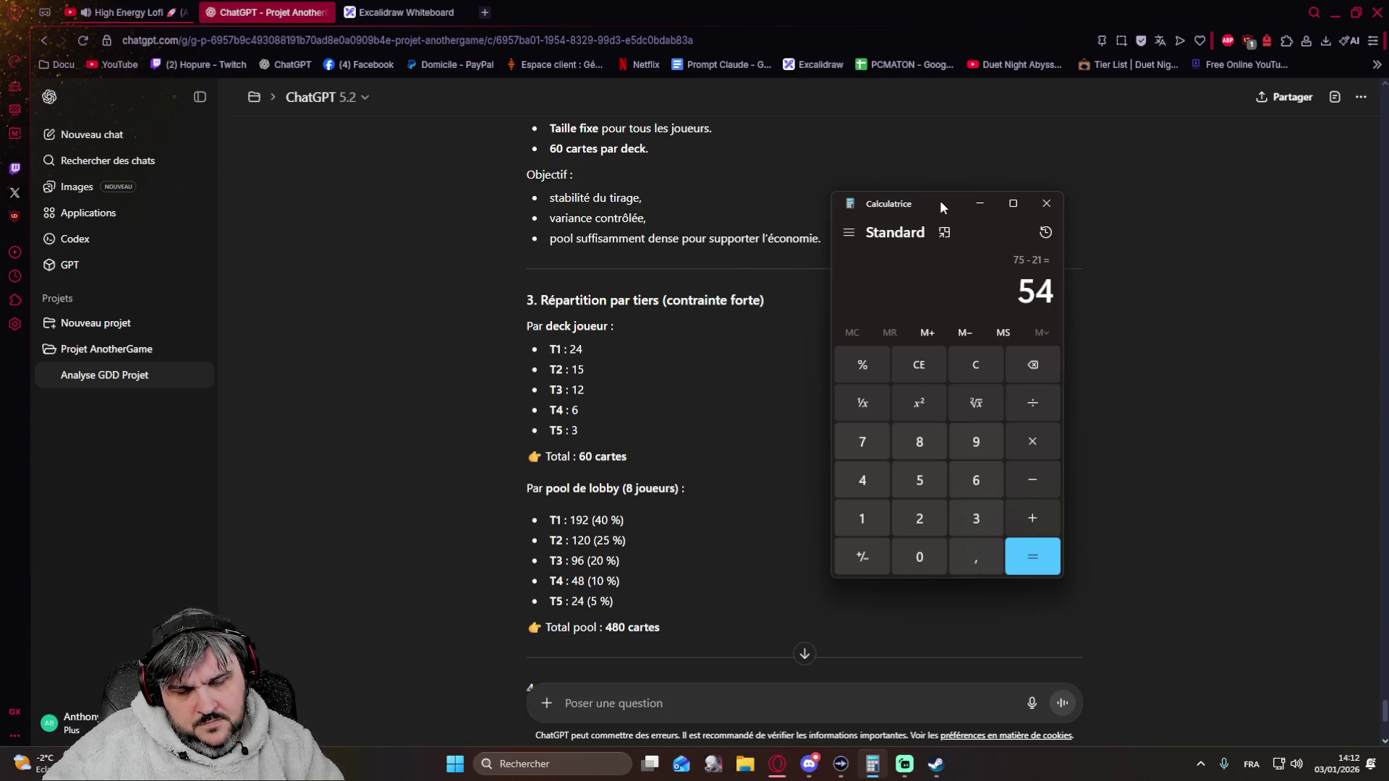
- Subtract 18 then 15 from 54, leaving 21 cards
key("minus")
type("18")
key("minus")
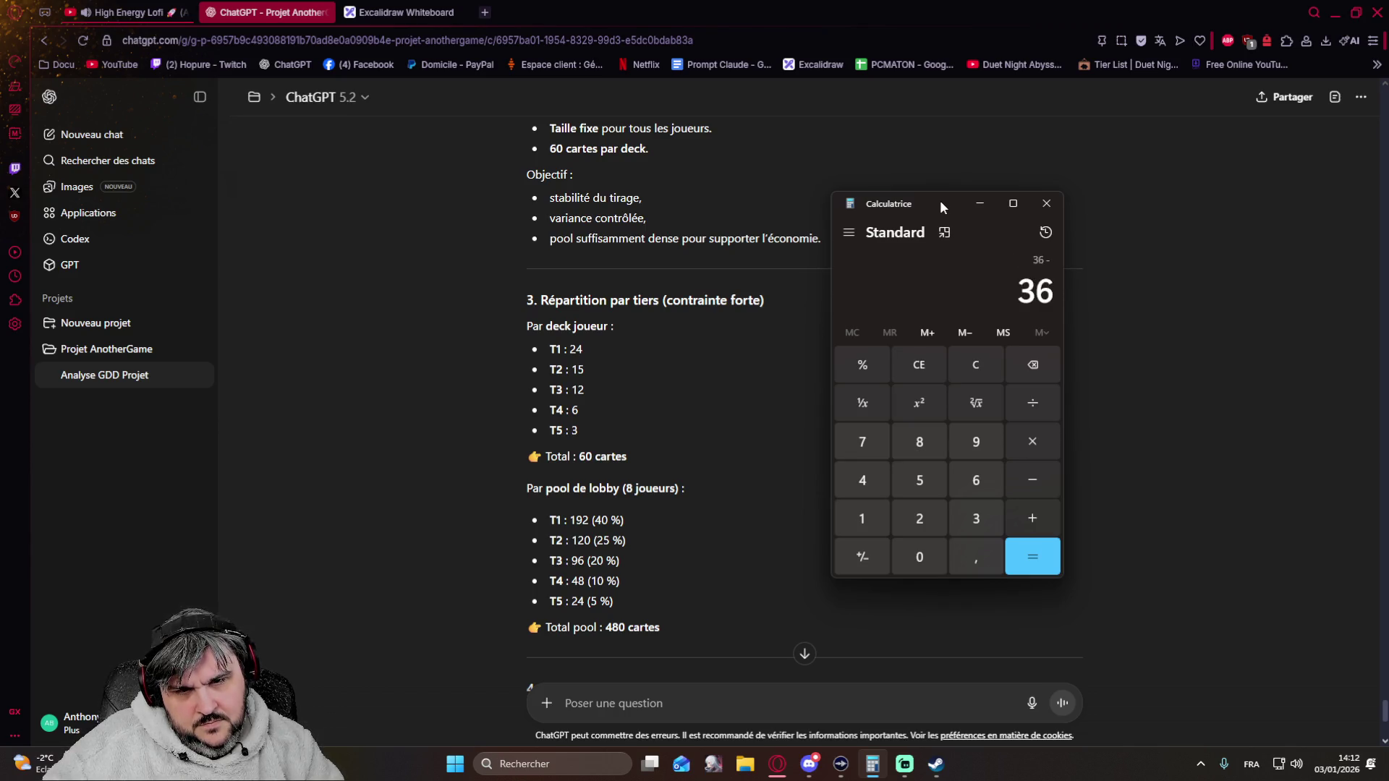
type("15")
key("Return")
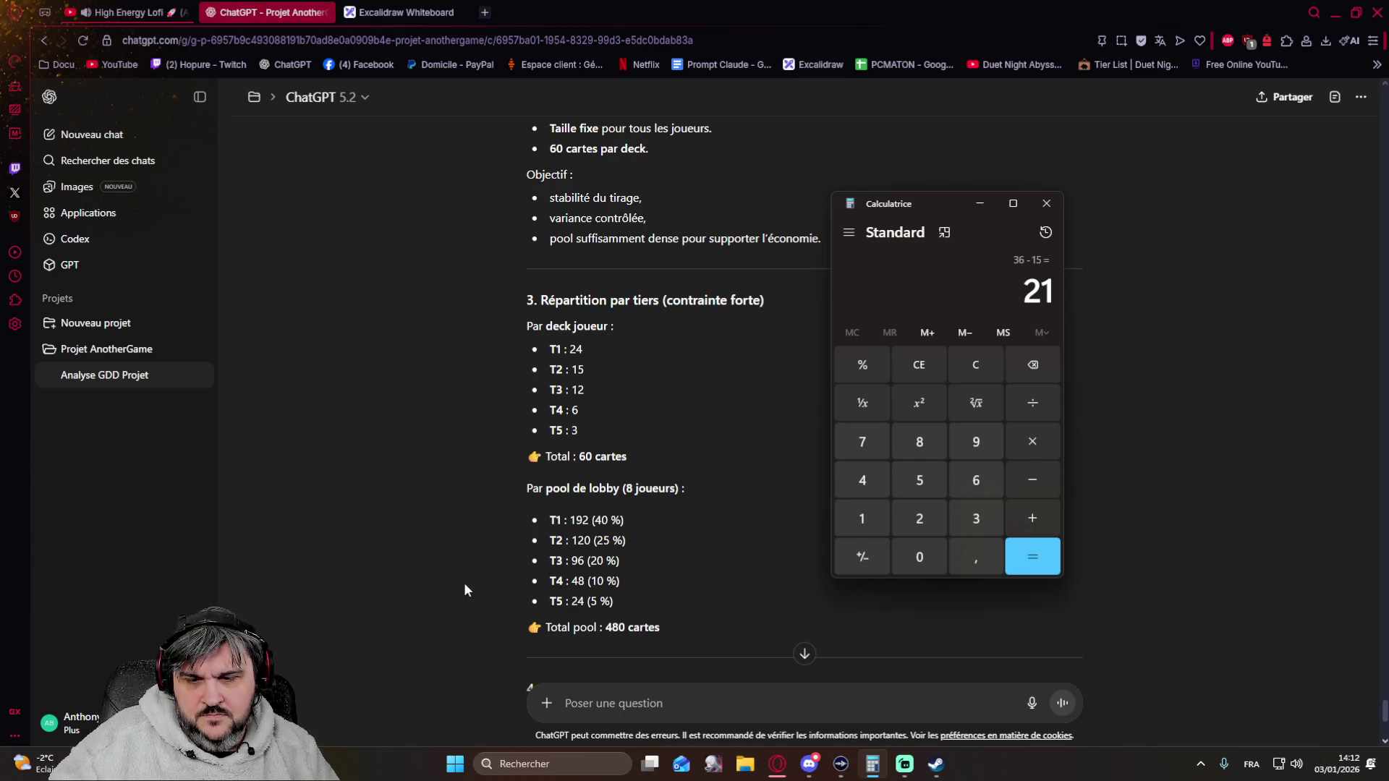
scroll(465, 589, "down", 2)
scroll(467, 563, "up", 1)
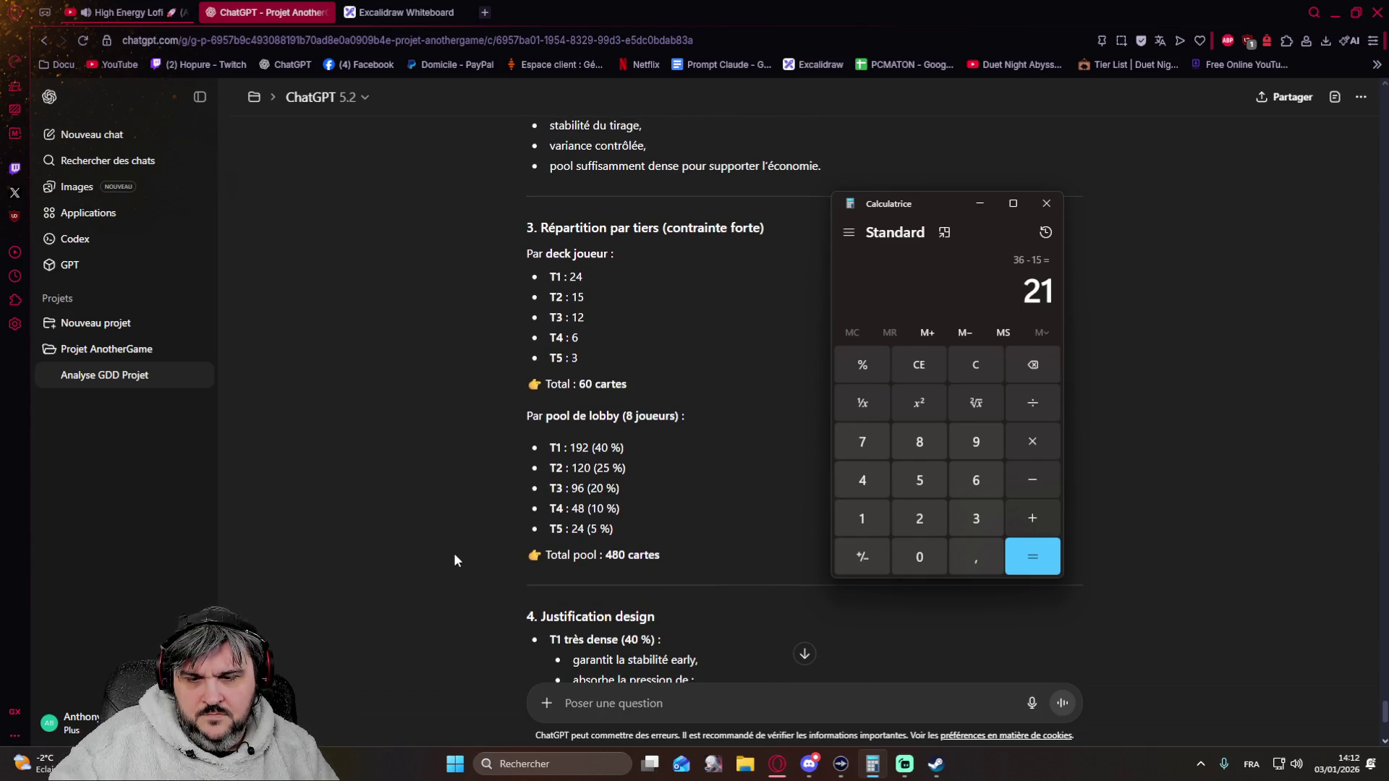
- Return to the ChatGPT conversation in front of the calculator
left_click(473, 533)
scroll(477, 524, "down", 6)
scroll(461, 492, "down", 2)
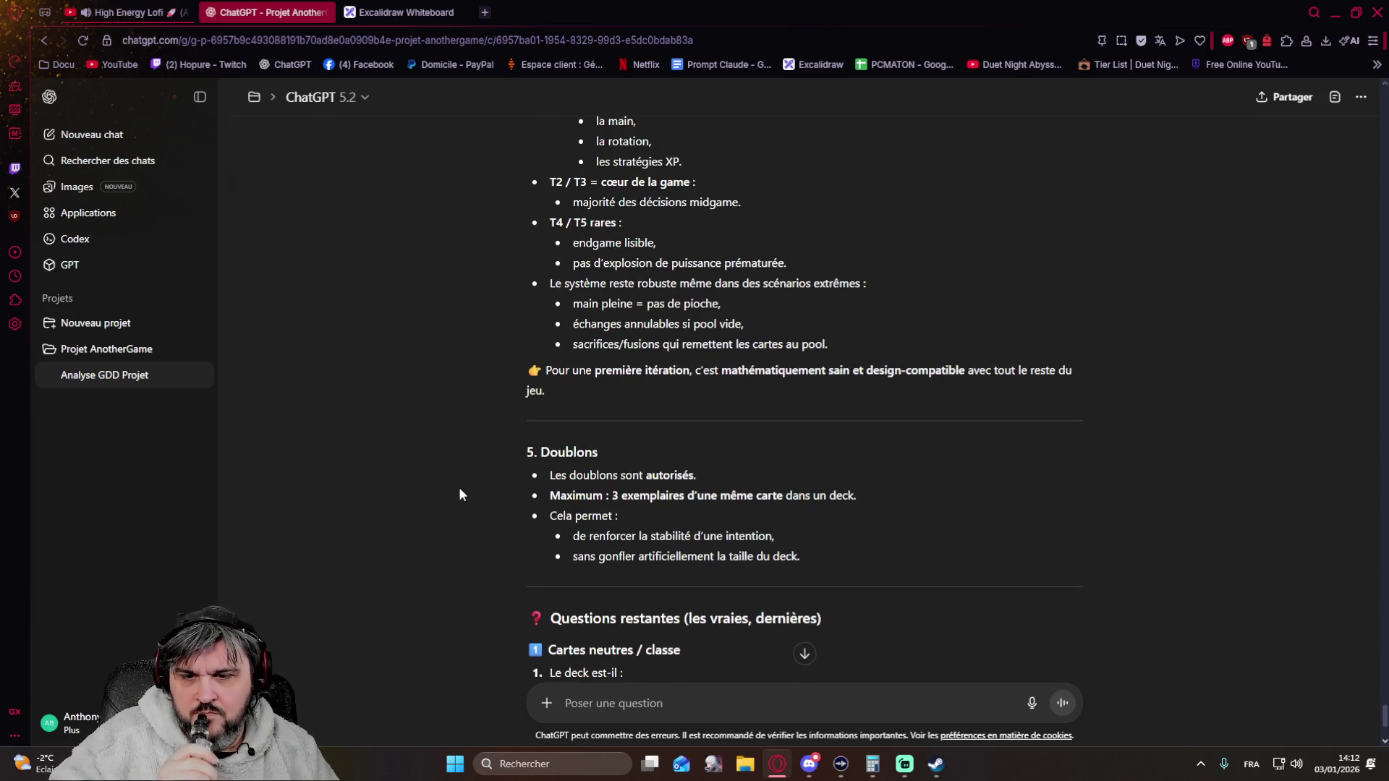
scroll(443, 444, "down", 3)
scroll(442, 449, "down", 2)
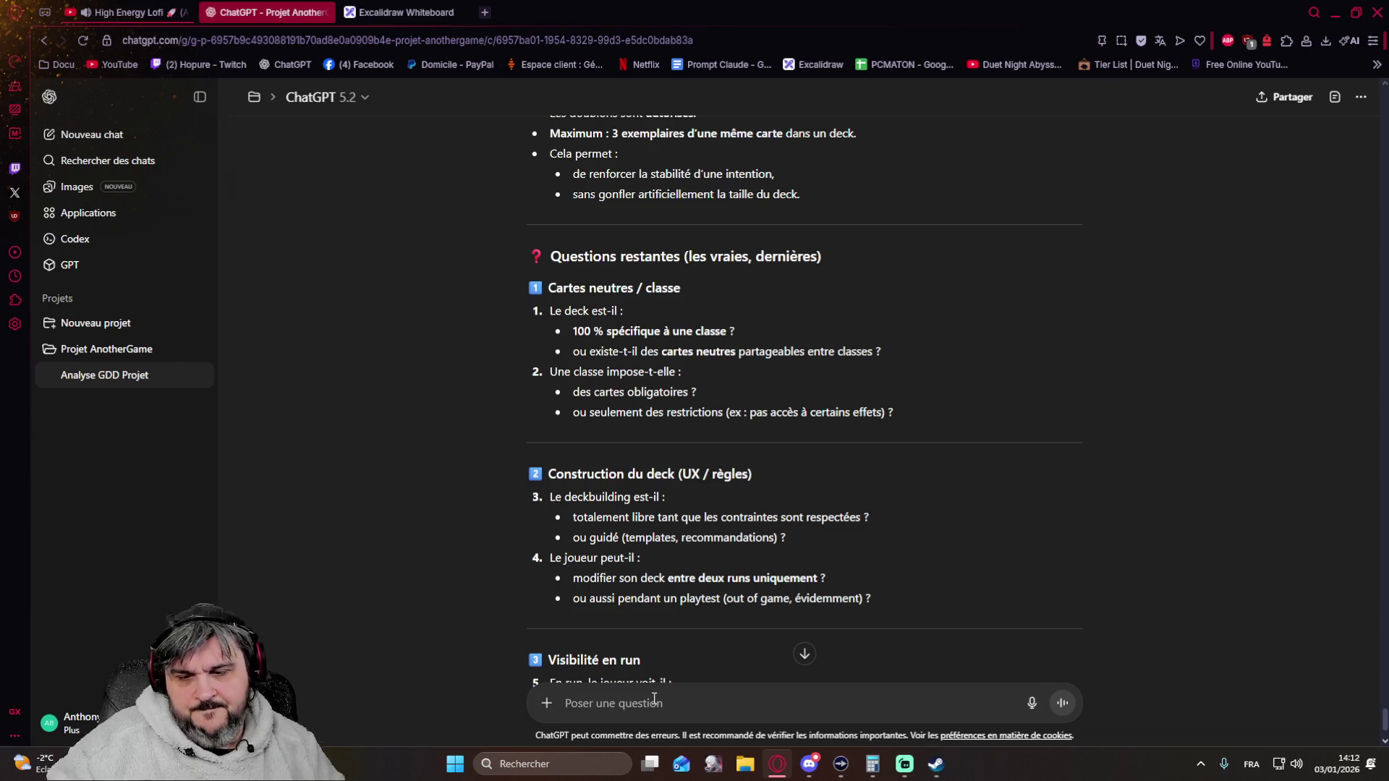
type("pardon, montons à 75 cartes ")
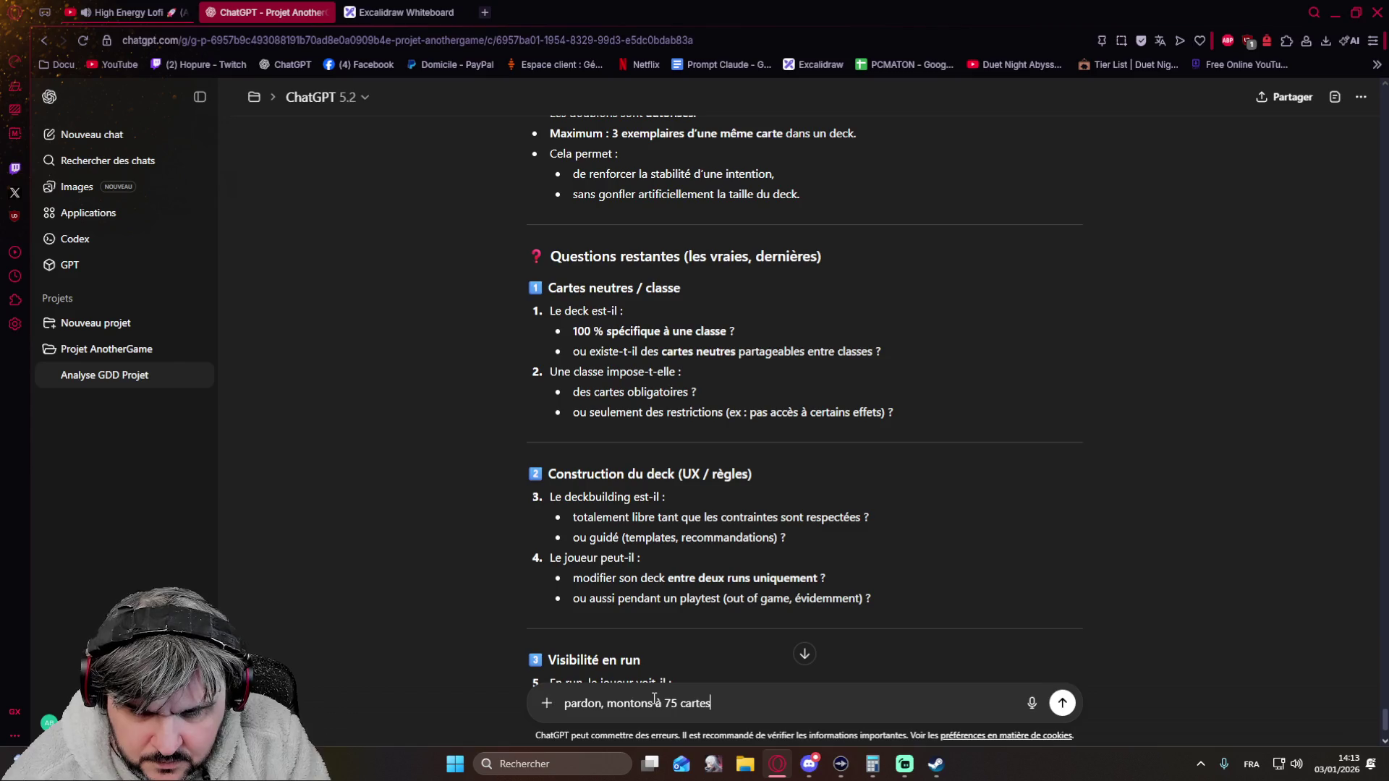
type("avec cette répartition : ")
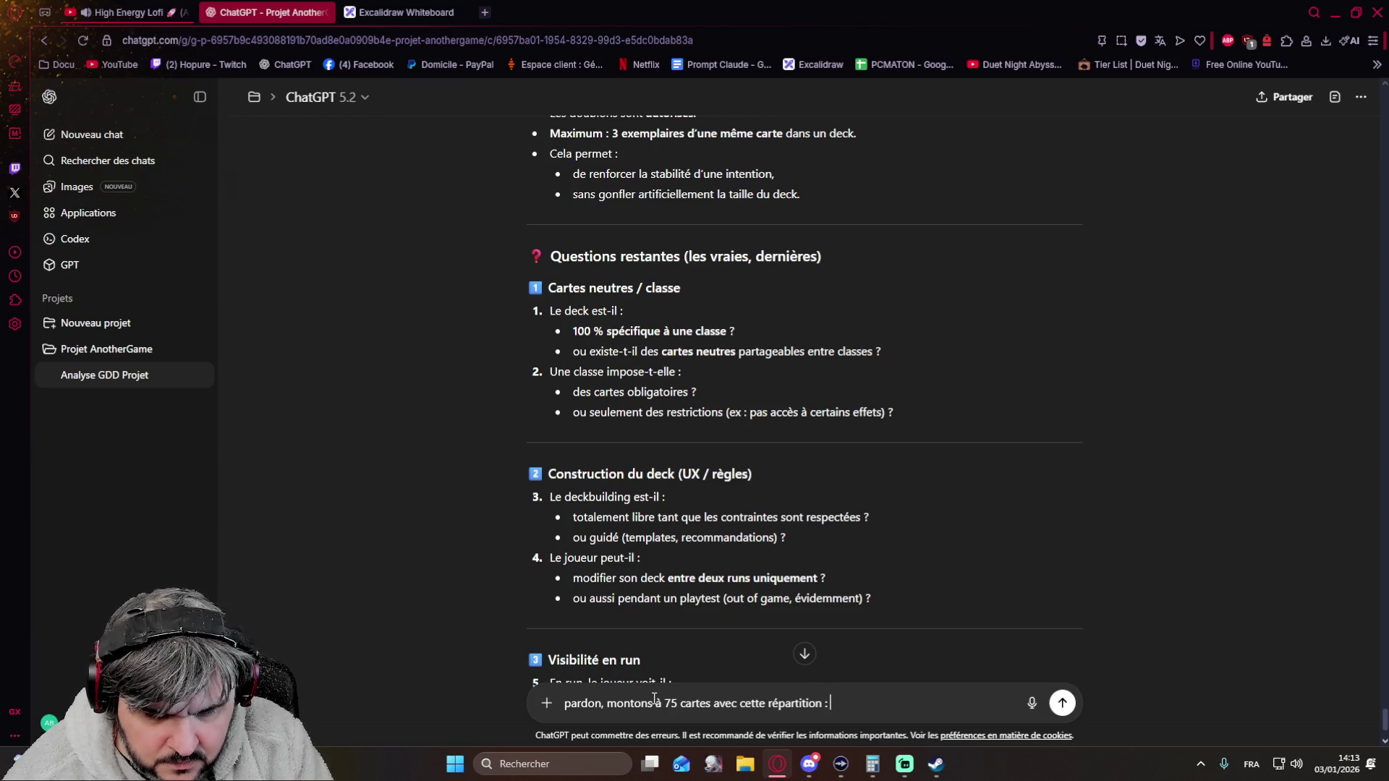
type("21, ")
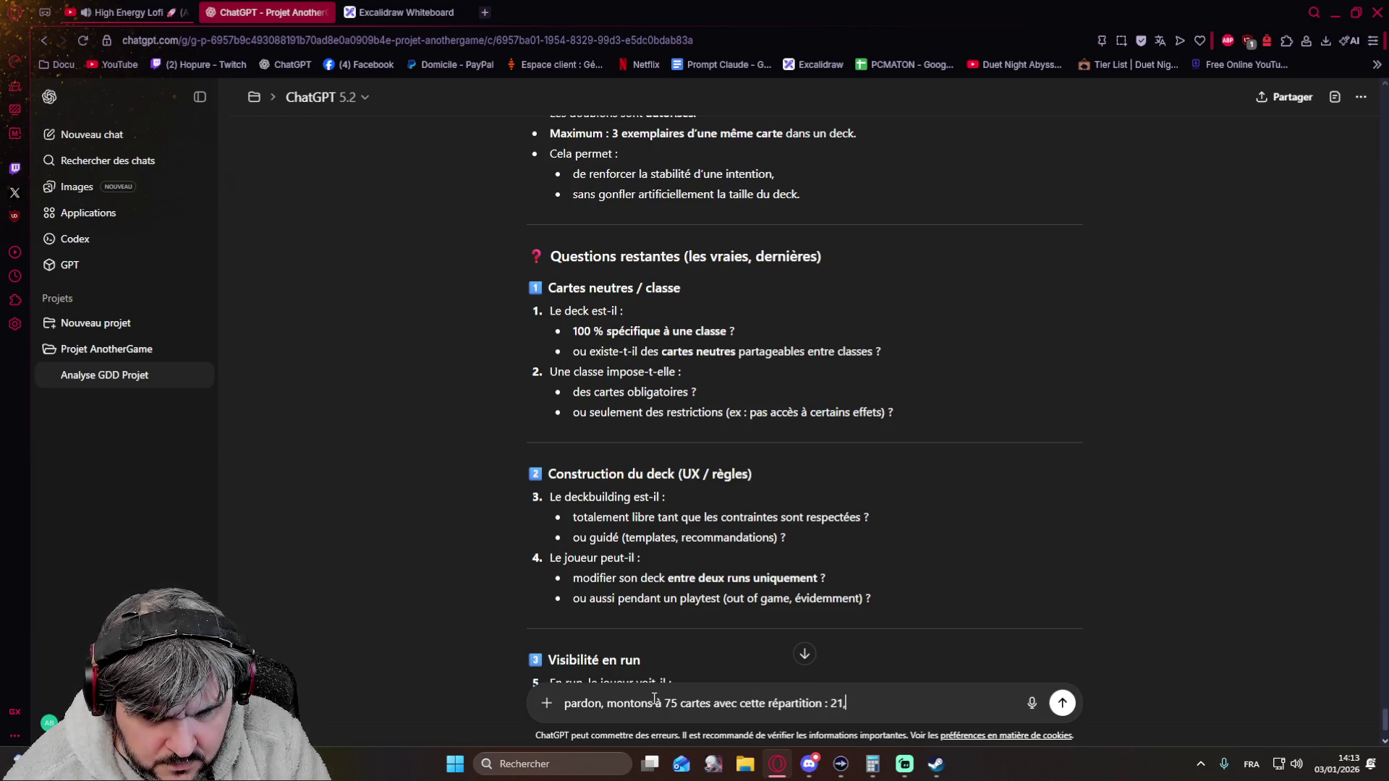
type("18, ")
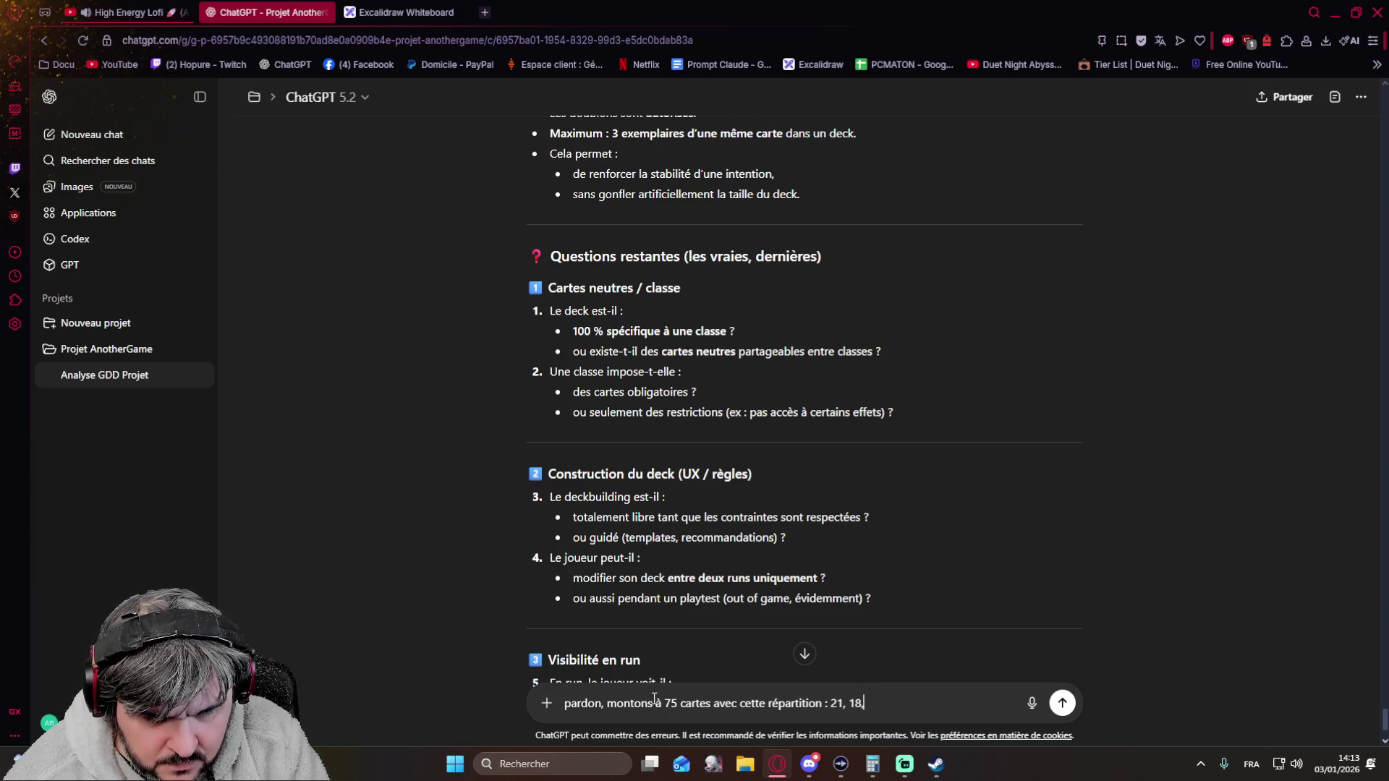
type("15, ")
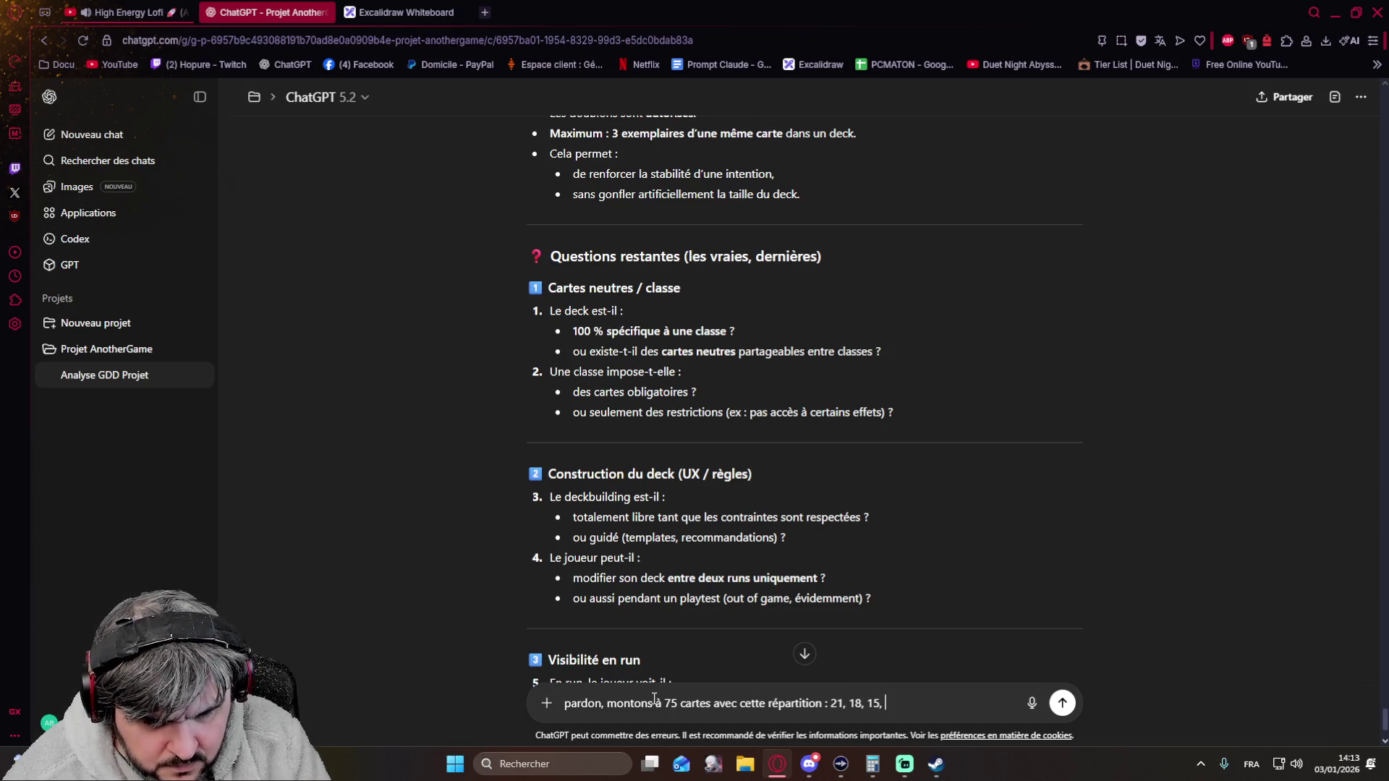
type("12, 9,")
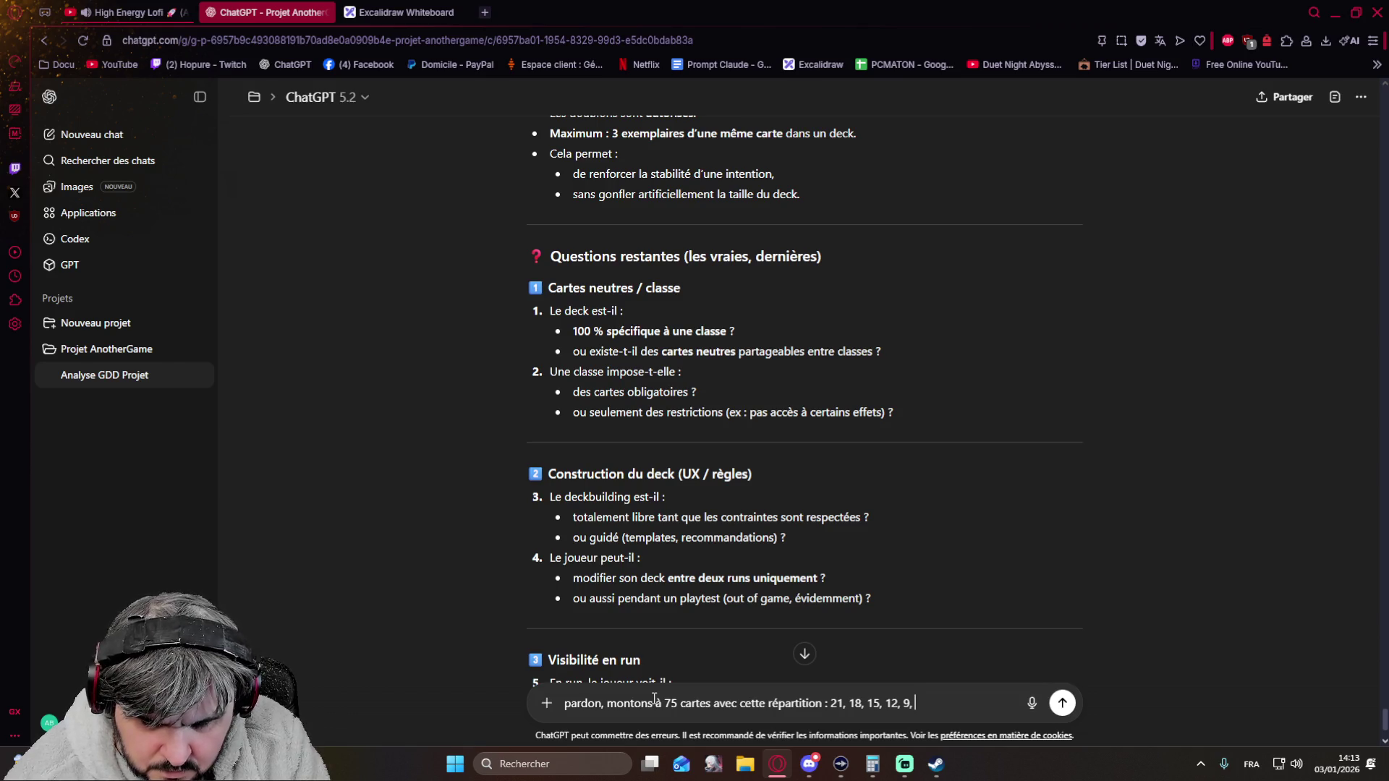
- Tidy the drafted 75-card redistribution request (21, 18, 15, 12, 9) and send it to ChatGPT
key("BackSpace")
key("BackSpace")
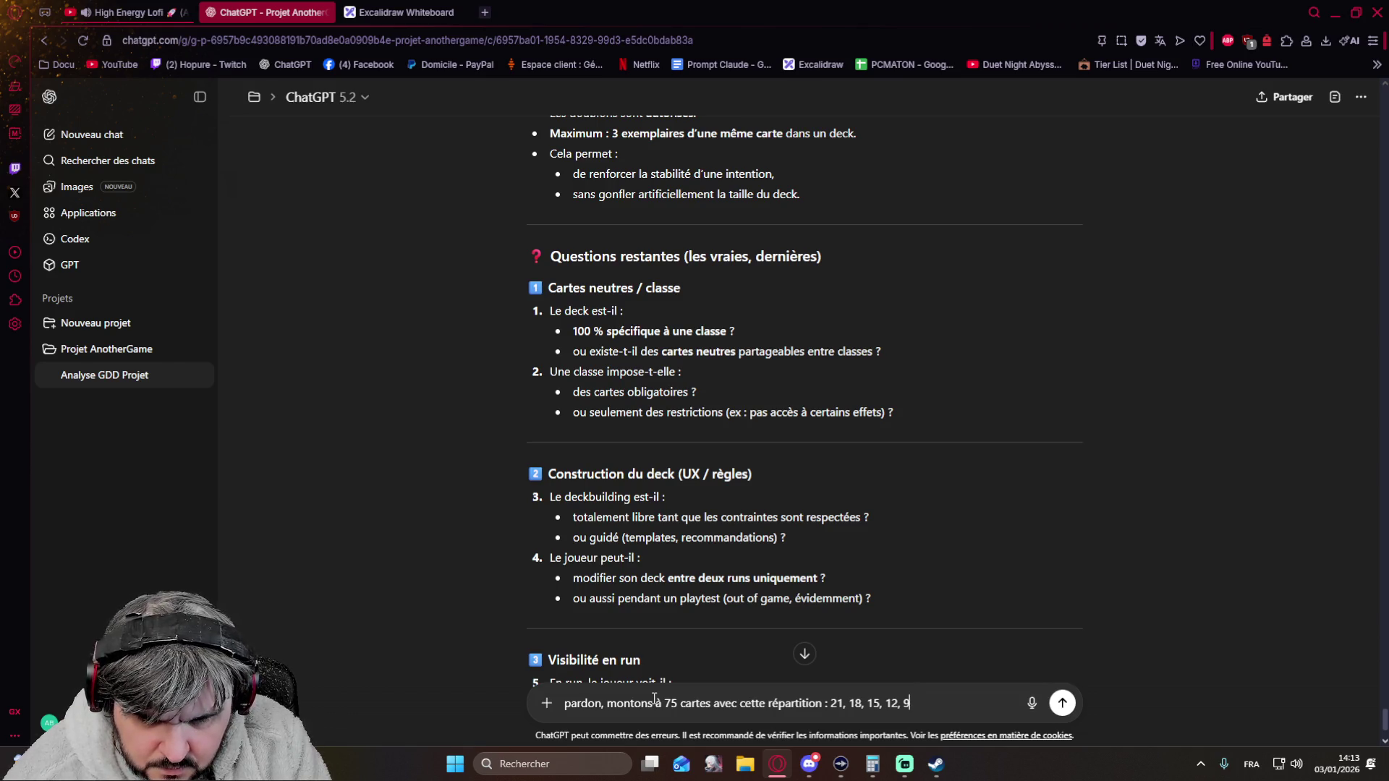
type(", fai")
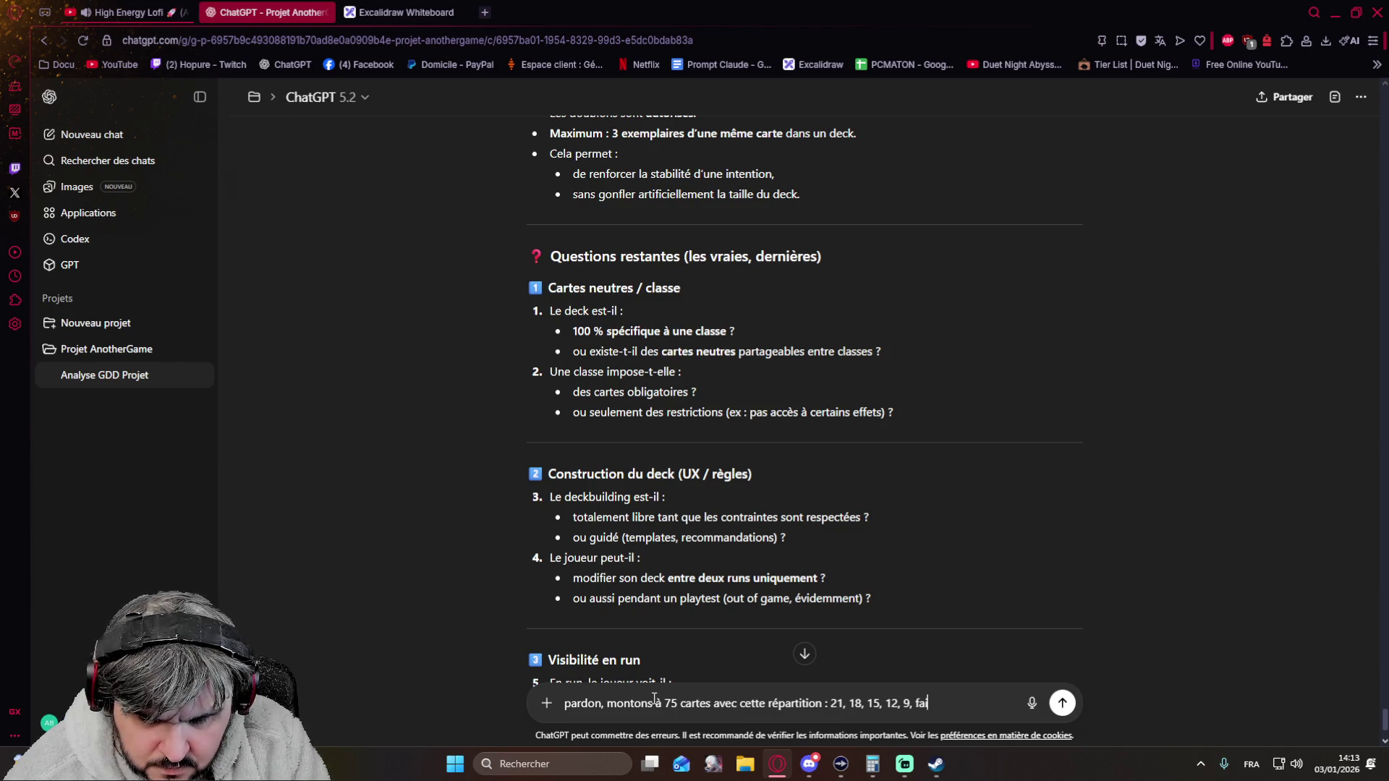
key("BackSpace")
key("BackSpace")
key("BackSpace")
type("redonne moi")
type(" le rés")
type("ume")
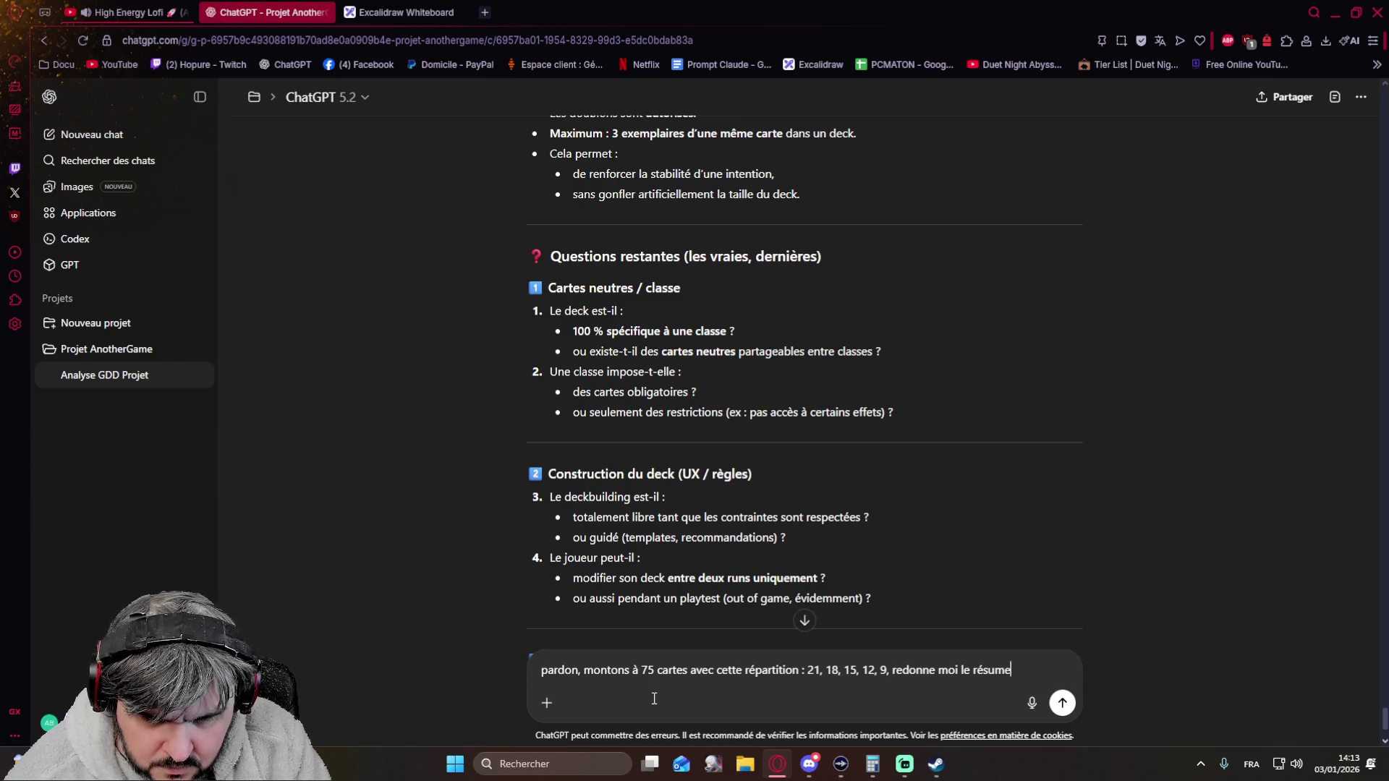
key("BackSpace")
type("é avec cette ")
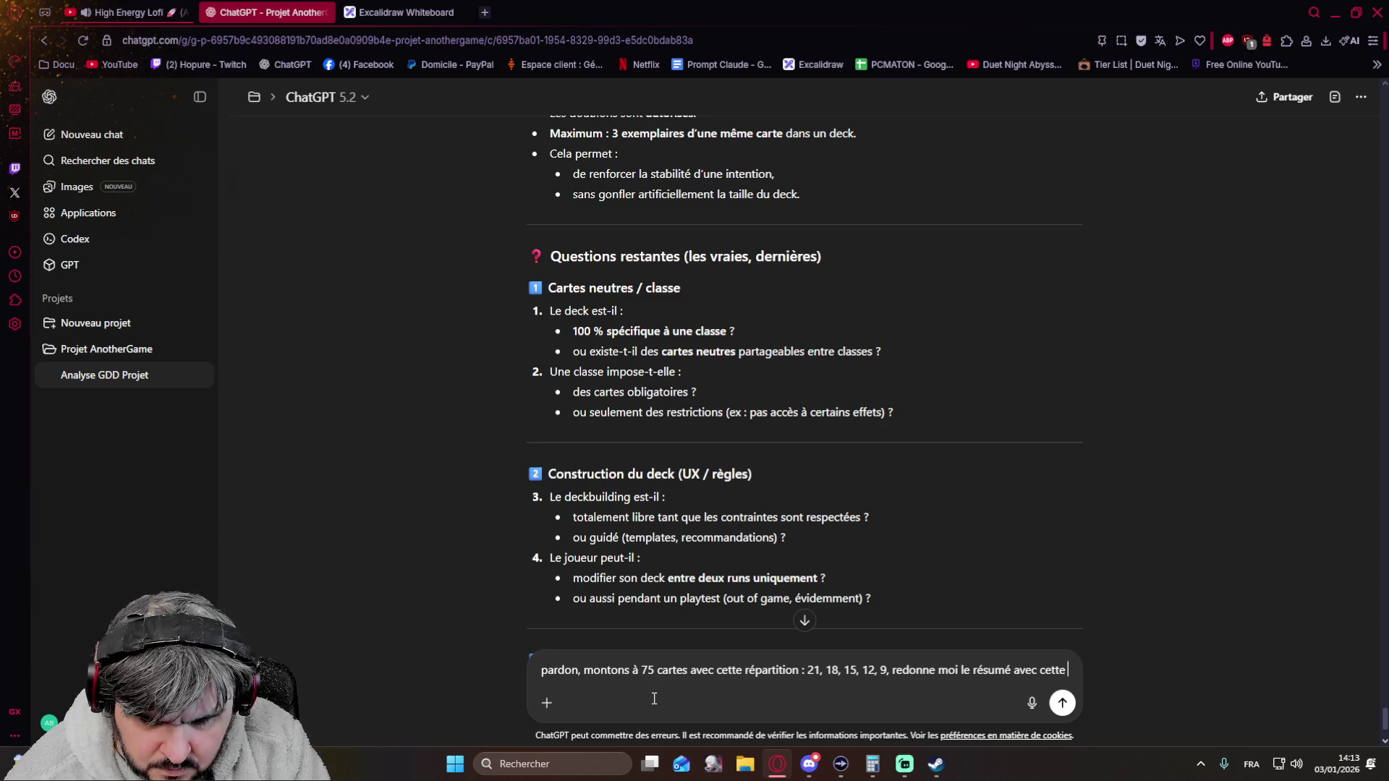
type("modification")
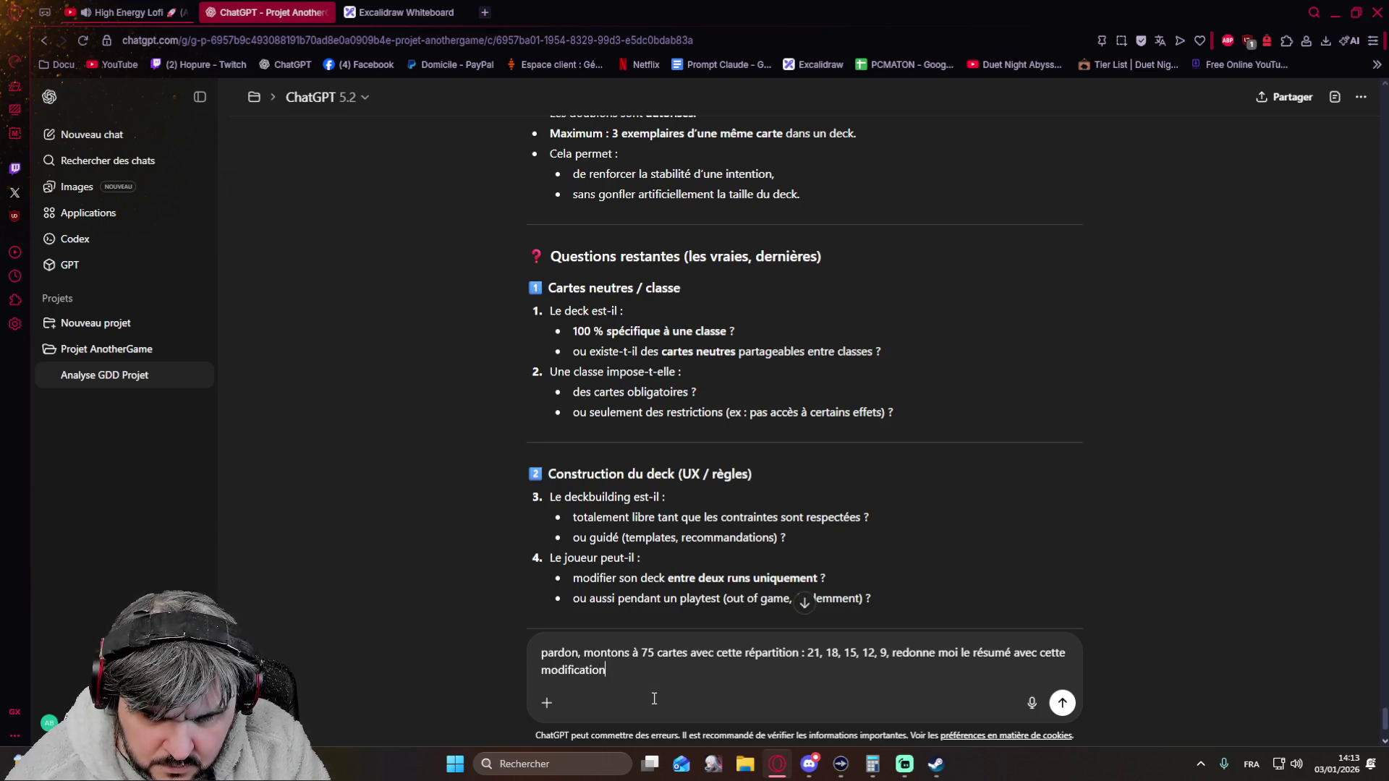
type(" (et compare moi le")
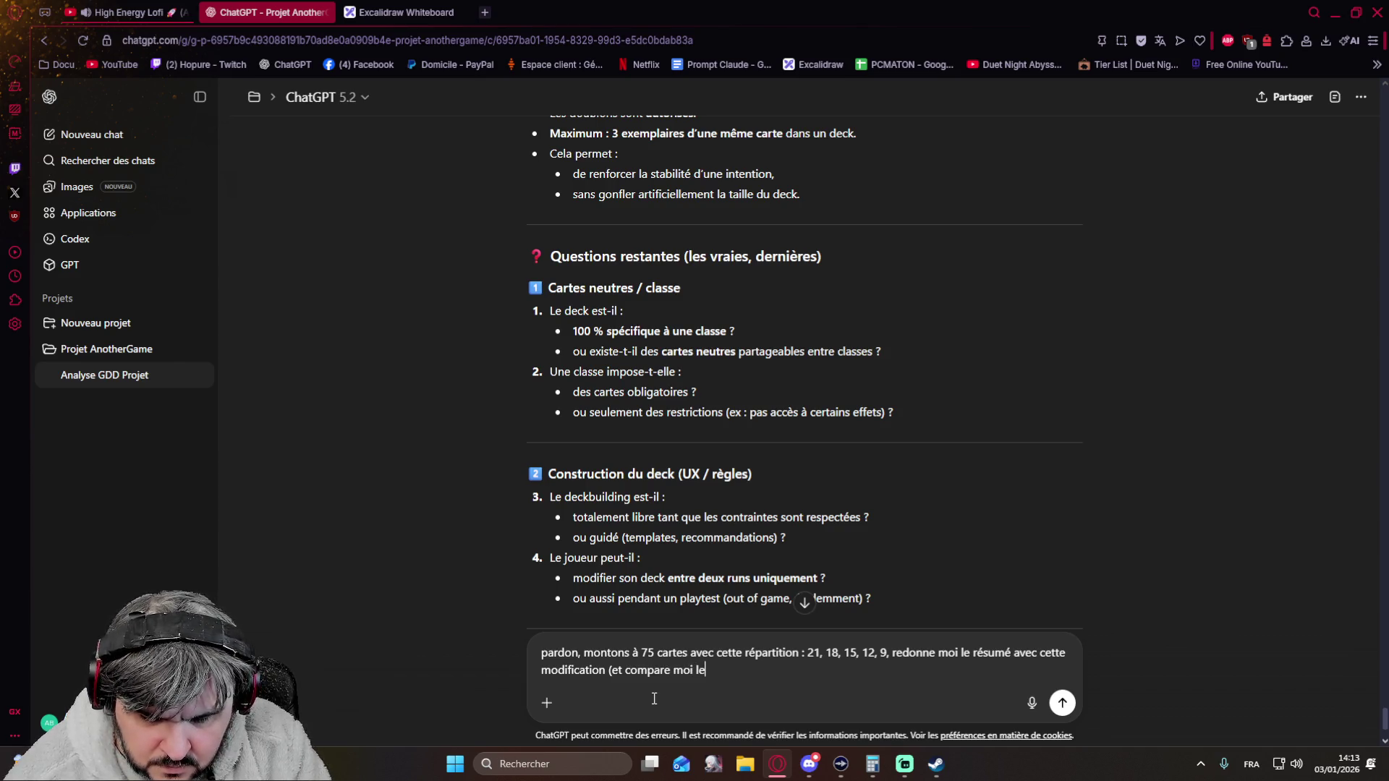
type("s % avant après stp) puis repose moi les questions manques (une dernière fois promis !)")
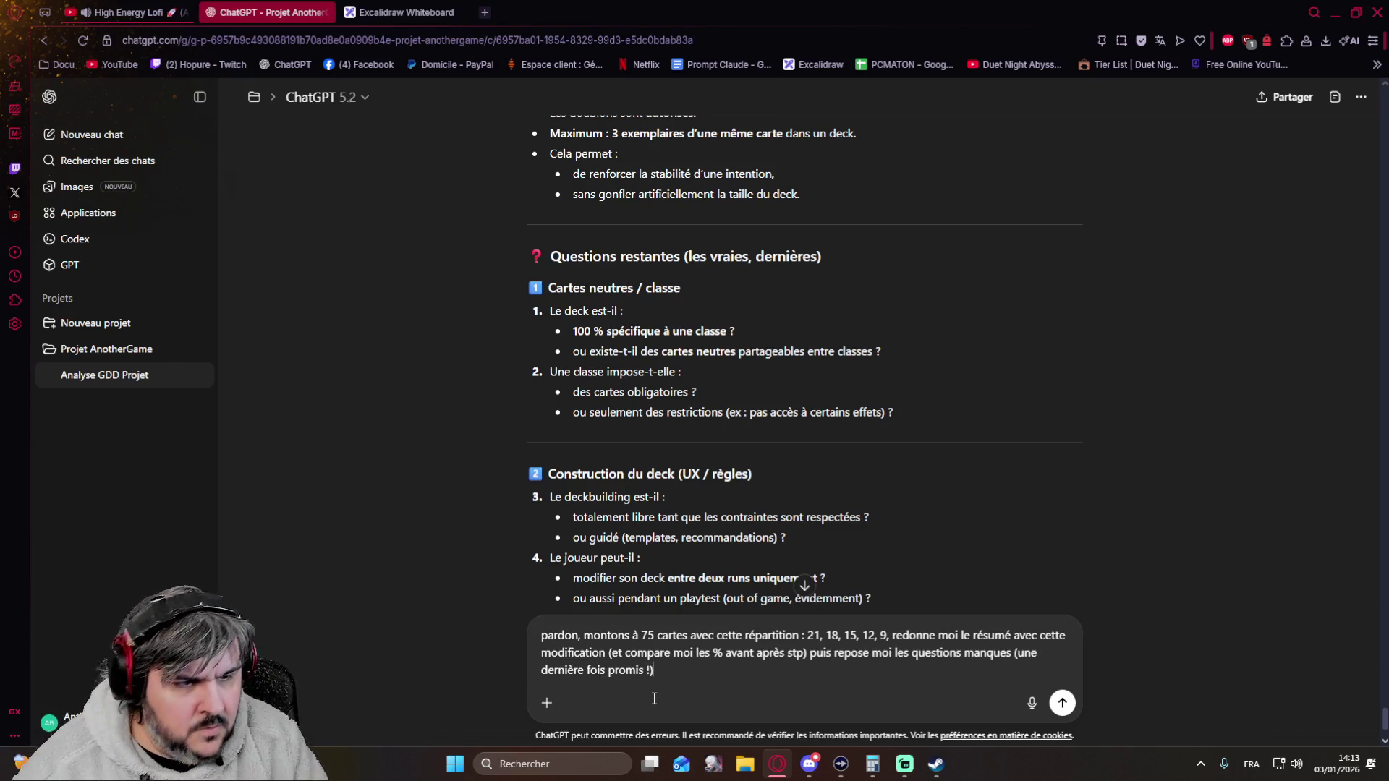
key("Return")
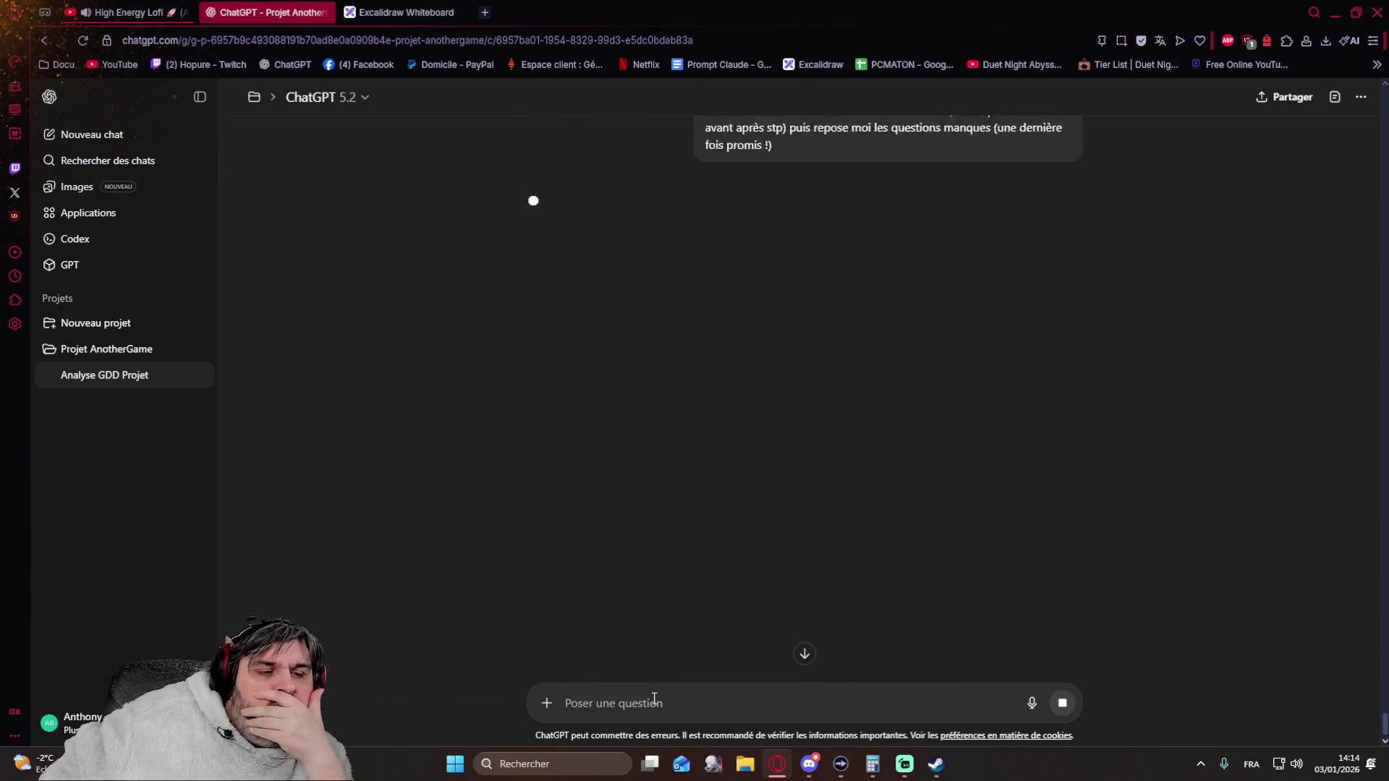